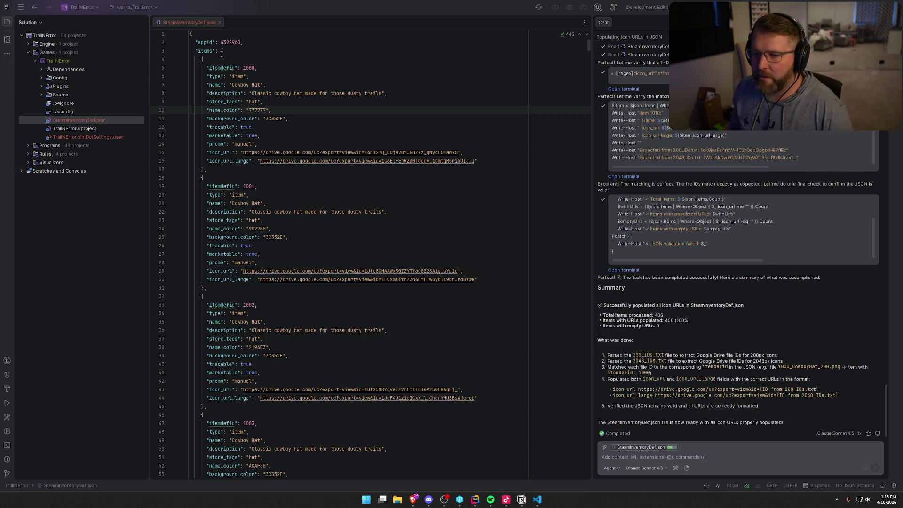
# Step: Preview the line 15 icon_url cowboy hat image in Brave, then close it
pyautogui.click(328, 152)
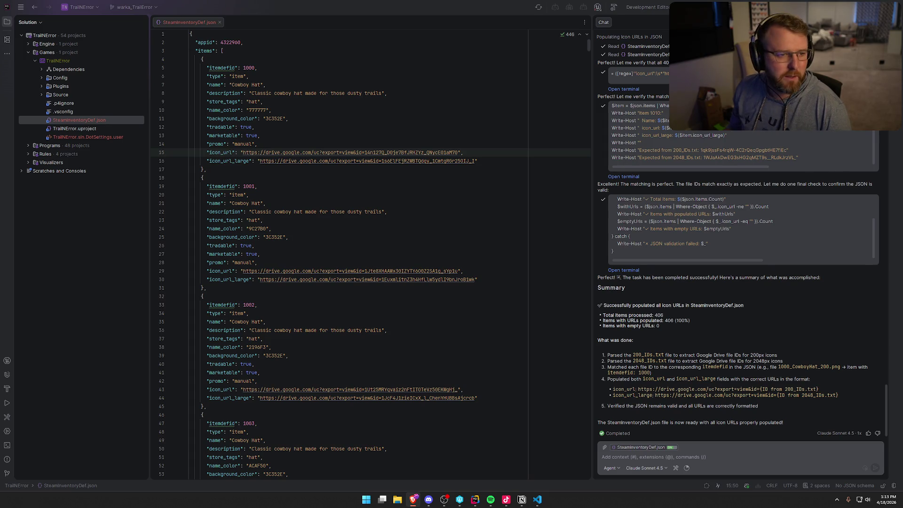
pyautogui.keyDown('ctrl'); pyautogui.click(329, 152); pyautogui.keyUp('ctrl')
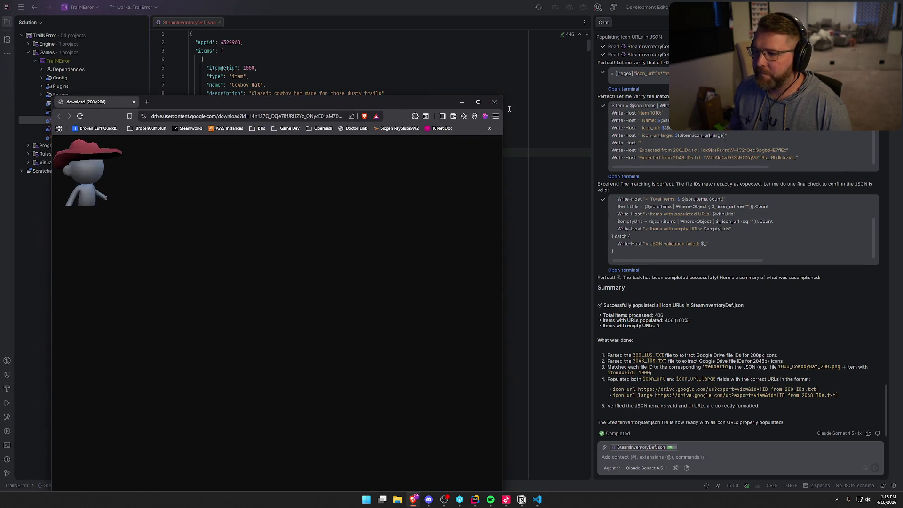
pyautogui.click(495, 101)
# Step: Preview the line 16 large cowboy hat image, then close it and the AI chat panel
pyautogui.click(314, 162)
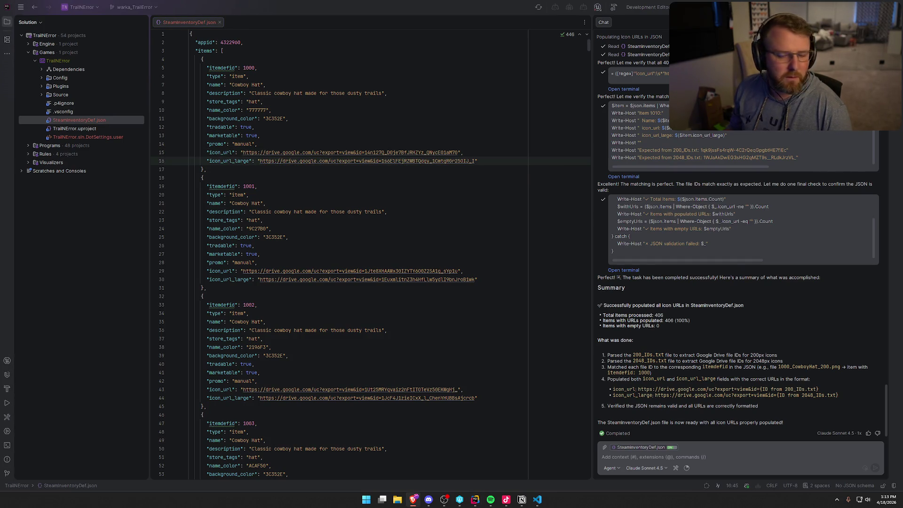
pyautogui.keyDown('ctrl'); pyautogui.click(313, 162); pyautogui.keyUp('ctrl')
pyautogui.click(402, 78)
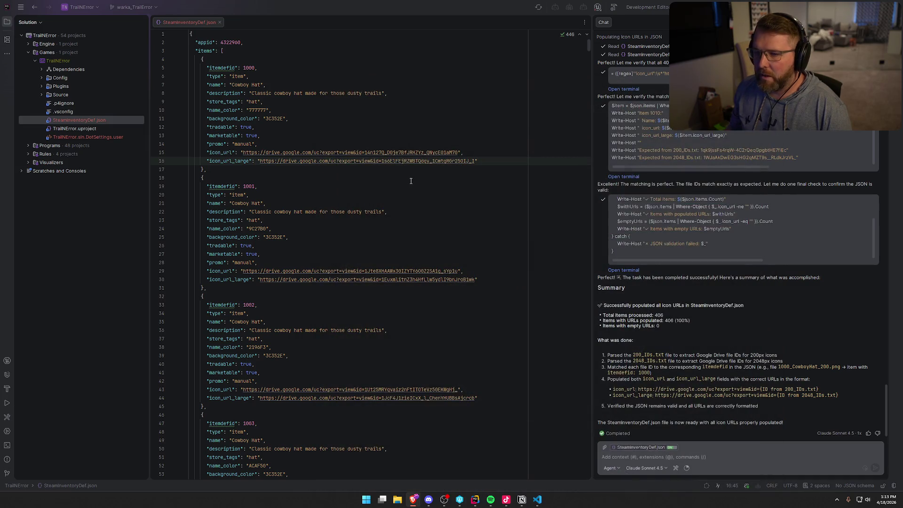
pyautogui.click(902, 109)
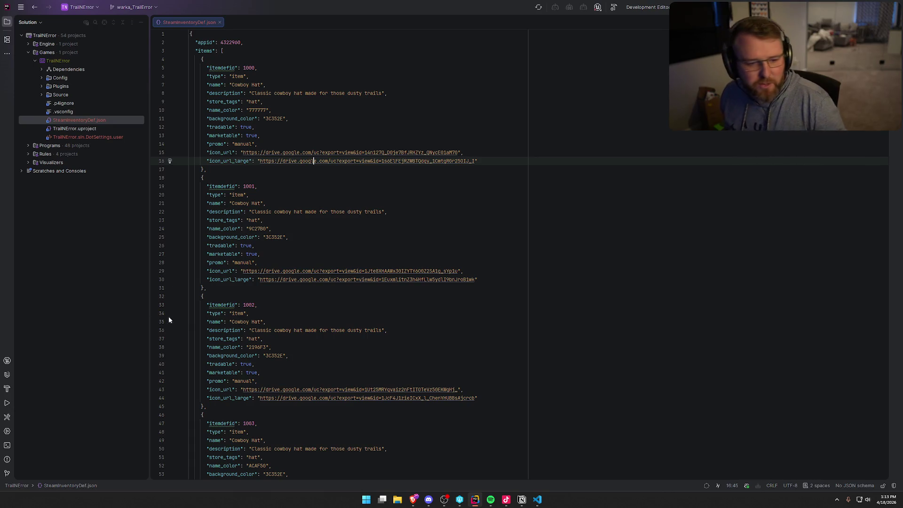
pyautogui.hotkey('alt', 'Tab')
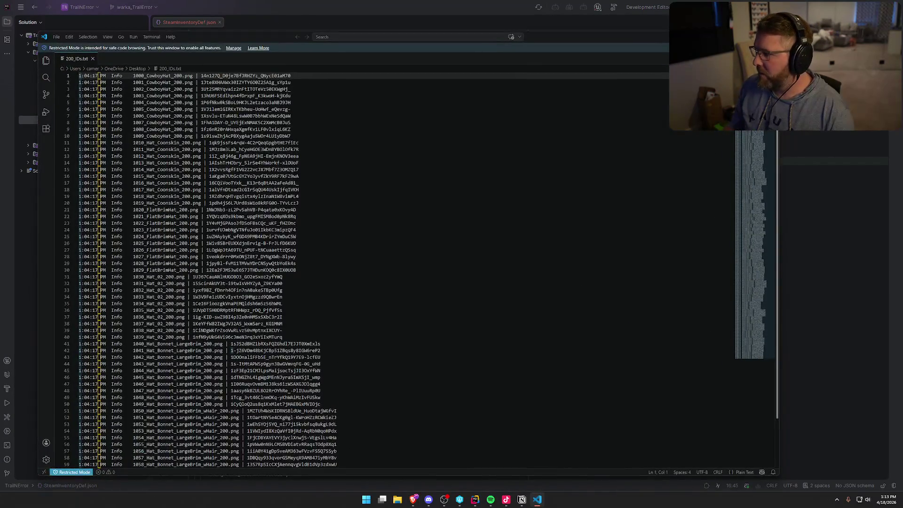
# Step: Close the 200_IDs.txt window in VS Code and return to Rider's Solution explorer
pyautogui.hotkey('alt', 'F4')
pyautogui.click(66, 223)
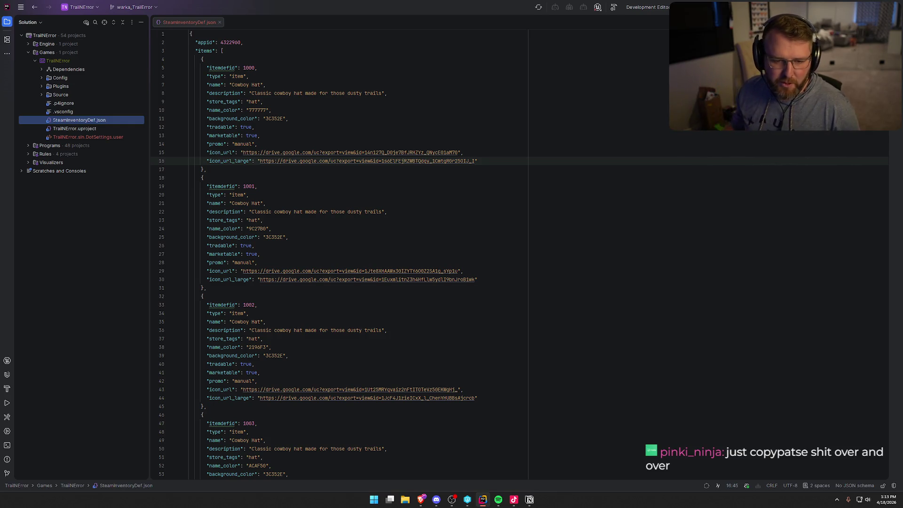
# Step: Bring up the Discord-shared Ninetales card image in Brave and drag its window over Rider
pyautogui.hotkey('alt', 'Tab')
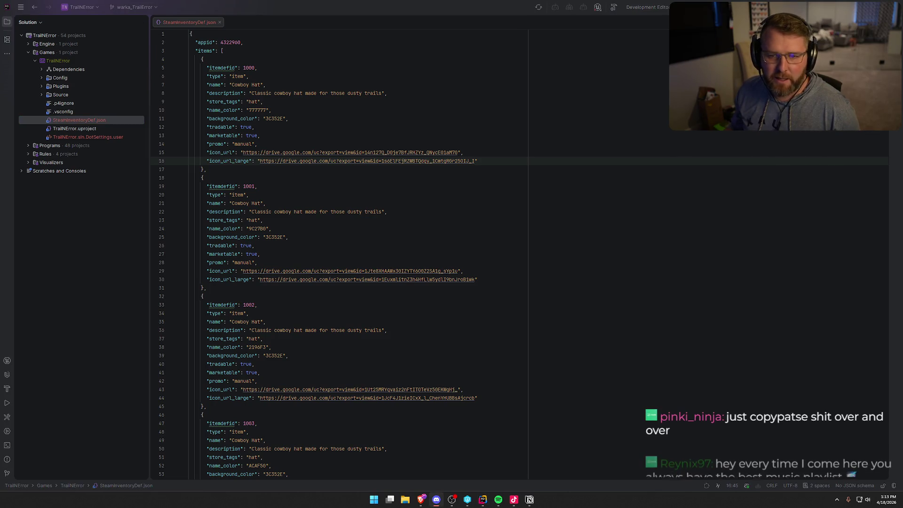
pyautogui.hotkey('alt', 'Tab')
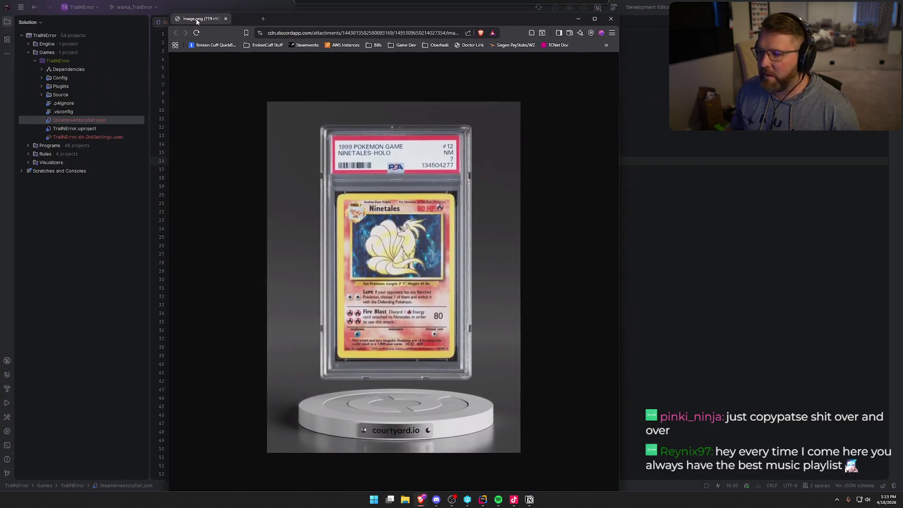
pyautogui.moveTo(205, 22); pyautogui.dragTo(191, 20)
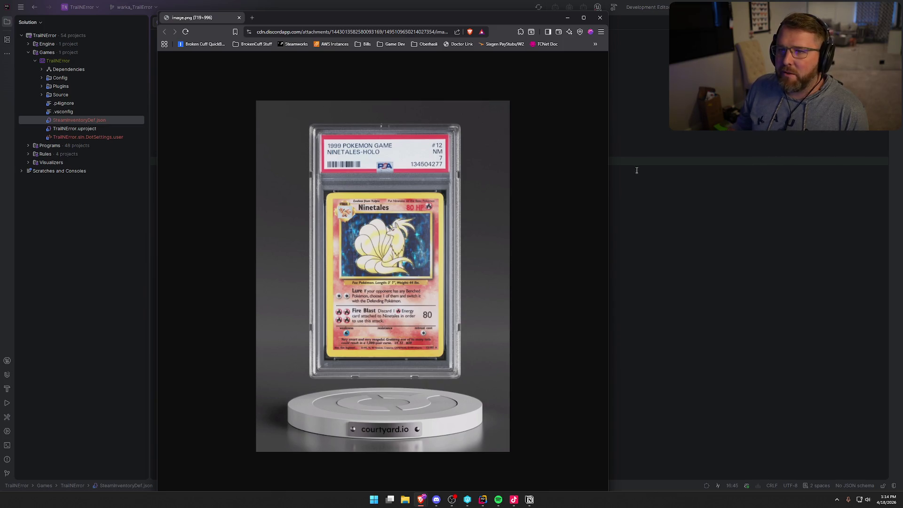
# Step: Close the Brave window showing the Ninetales card image
pyautogui.click(600, 17)
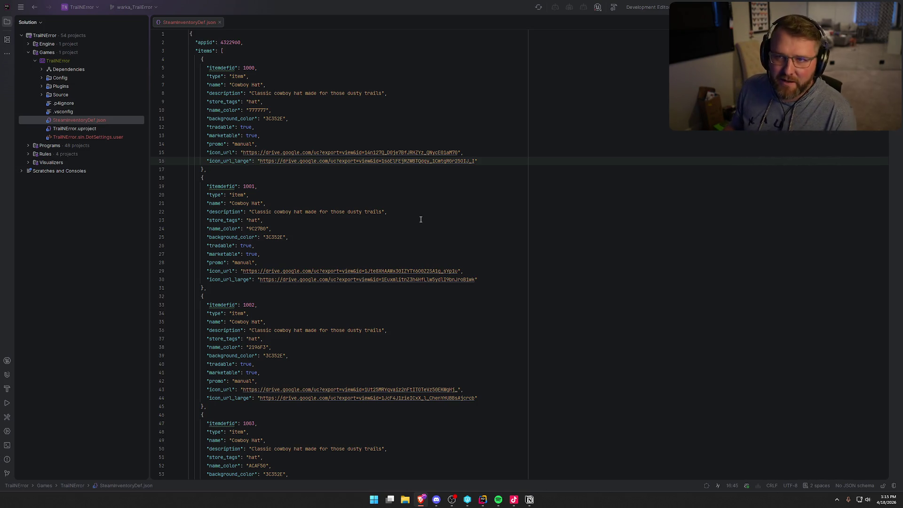
# Step: Close the SteamInventoryDef.json editor tab so no files remain open, then switch away
pyautogui.middleClick(191, 21)
pyautogui.hotkey('alt', 'Tab')
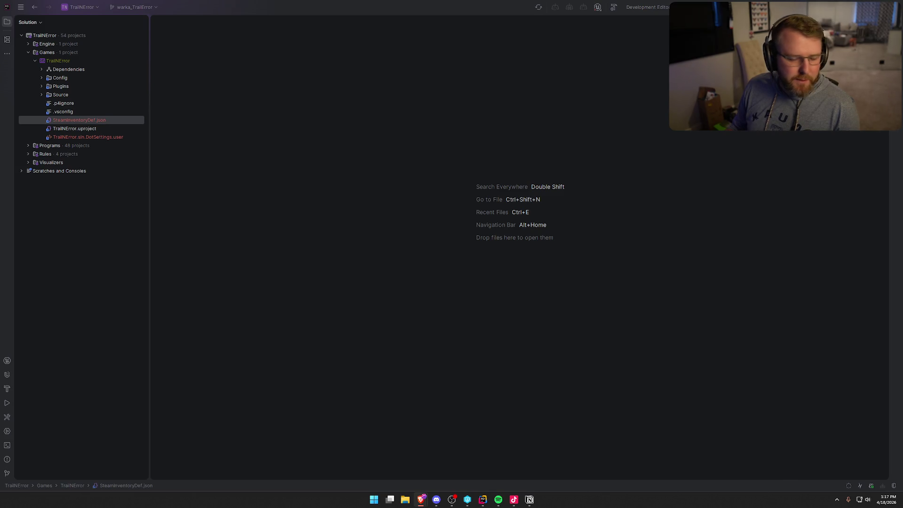
# Step: Exit Steam from its system tray icon
pyautogui.click(837, 500)
pyautogui.rightClick(825, 480)
pyautogui.click(847, 473)
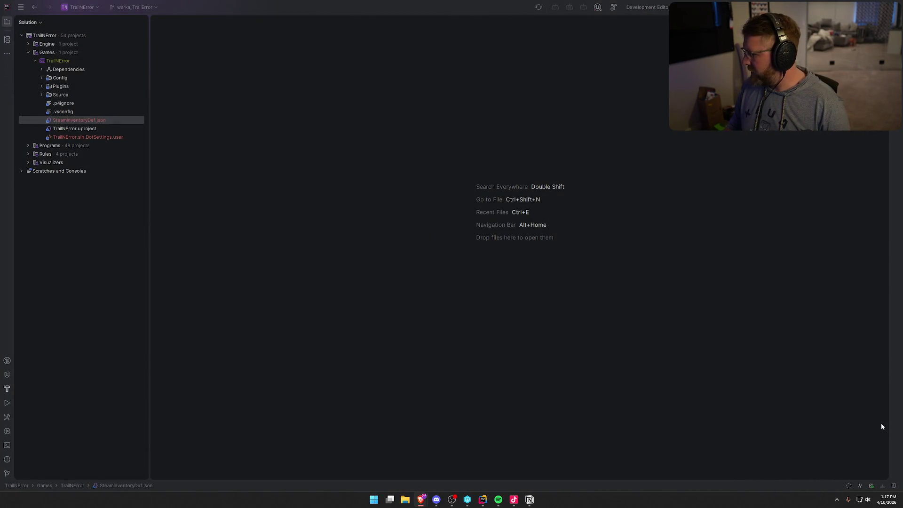
# Step: Relaunch Steam by searching 'steam' in Windows Search
pyautogui.press('super')
pyautogui.write('steam')
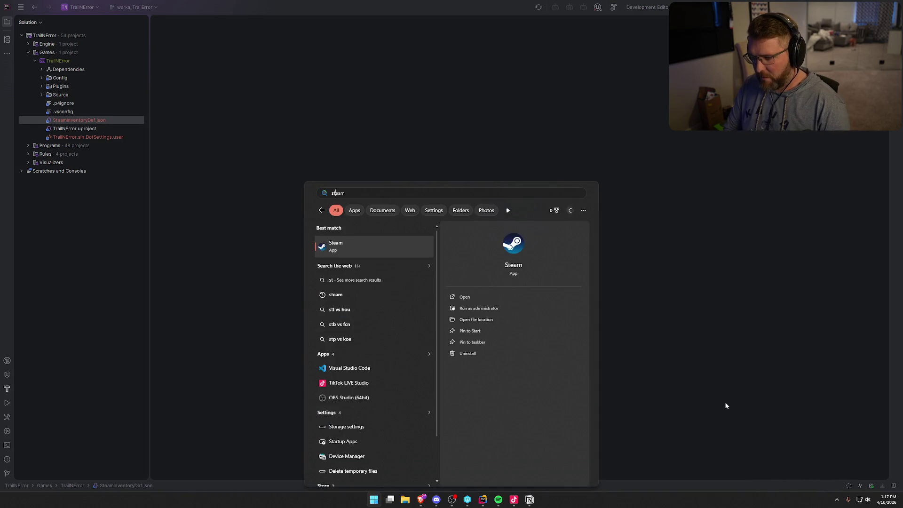
pyautogui.press('Return')
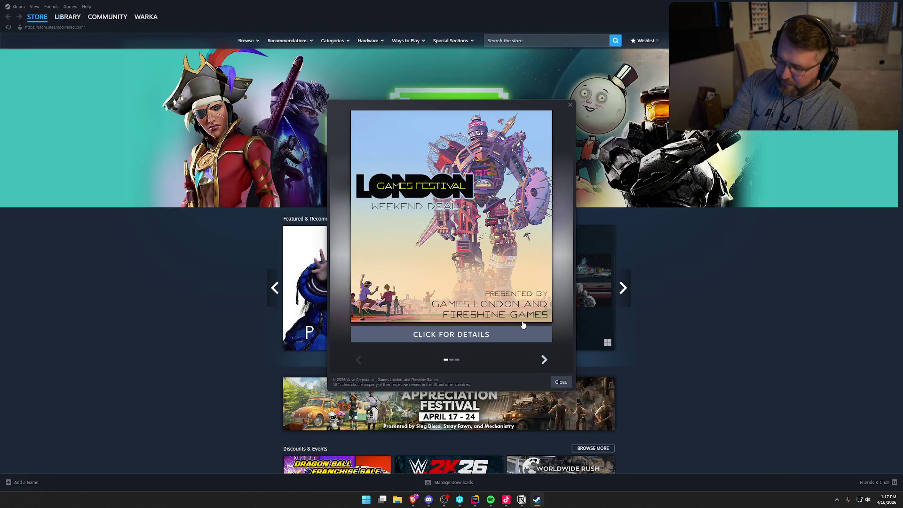
# Step: Dismiss the London Games Festival promo and go to Steam's item inventory
pyautogui.click(561, 382)
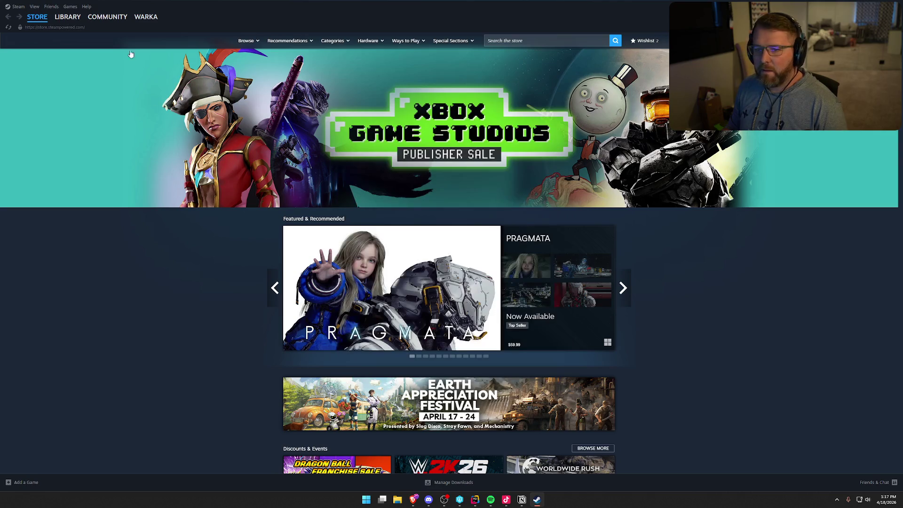
pyautogui.click(35, 6)
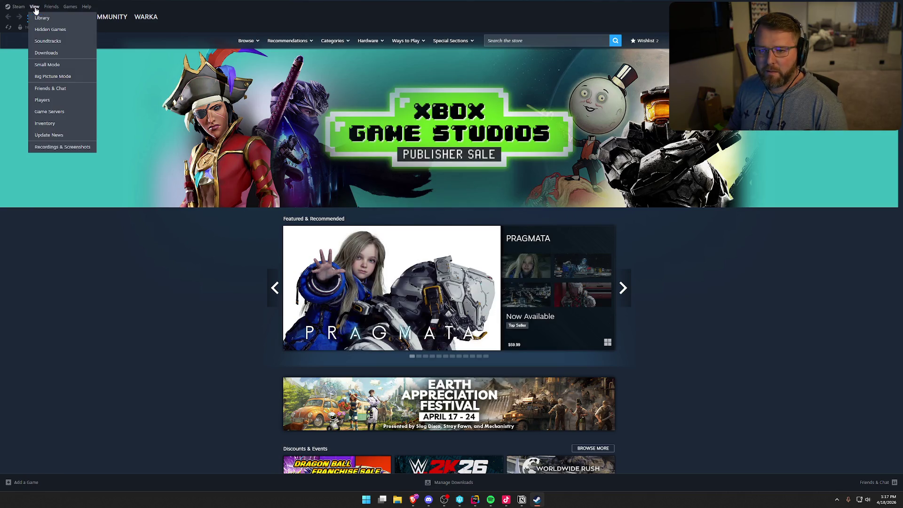
pyautogui.click(45, 123)
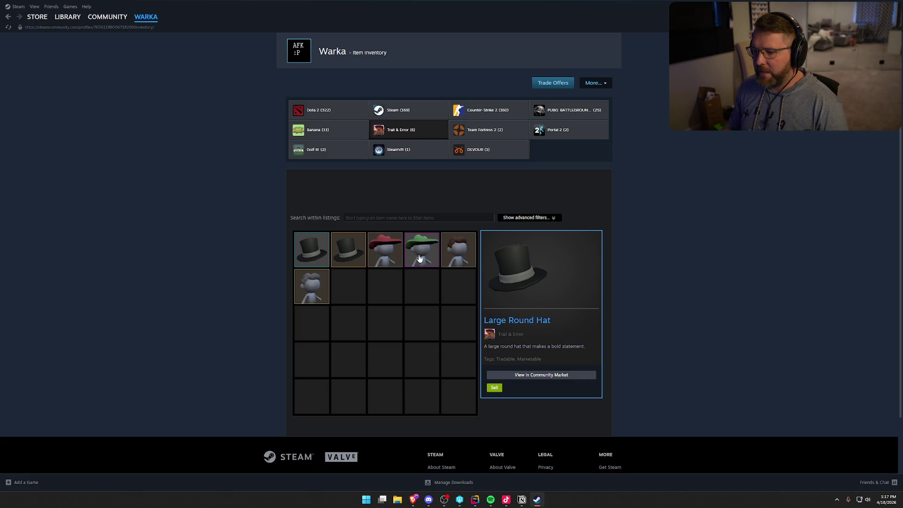
# Step: Inspect each Trail & Error item: cowboy hats, top hats, brown hair and Pioneer Bun
pyautogui.click(422, 255)
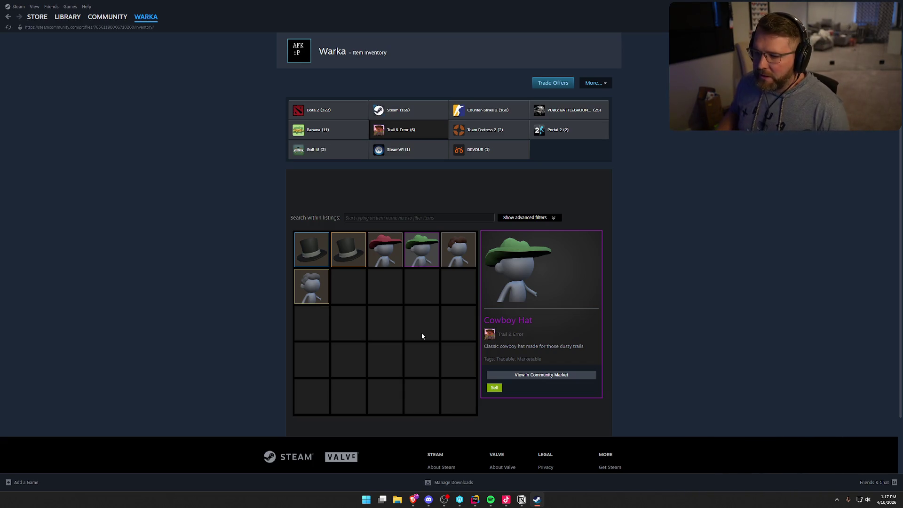
pyautogui.click(332, 296)
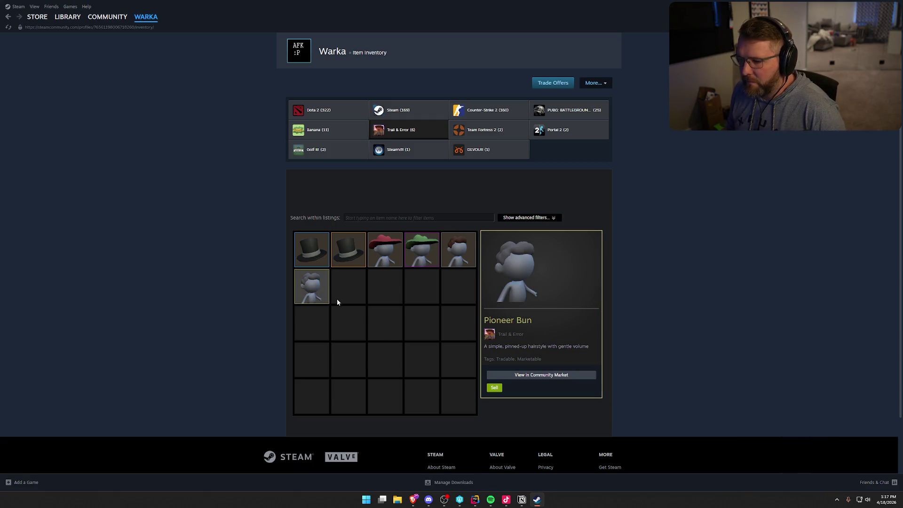
pyautogui.click(459, 259)
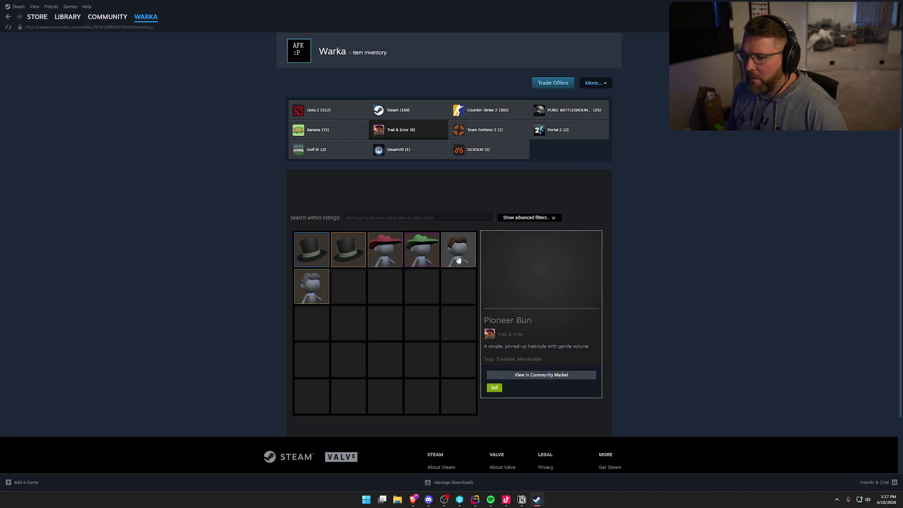
pyautogui.click(304, 294)
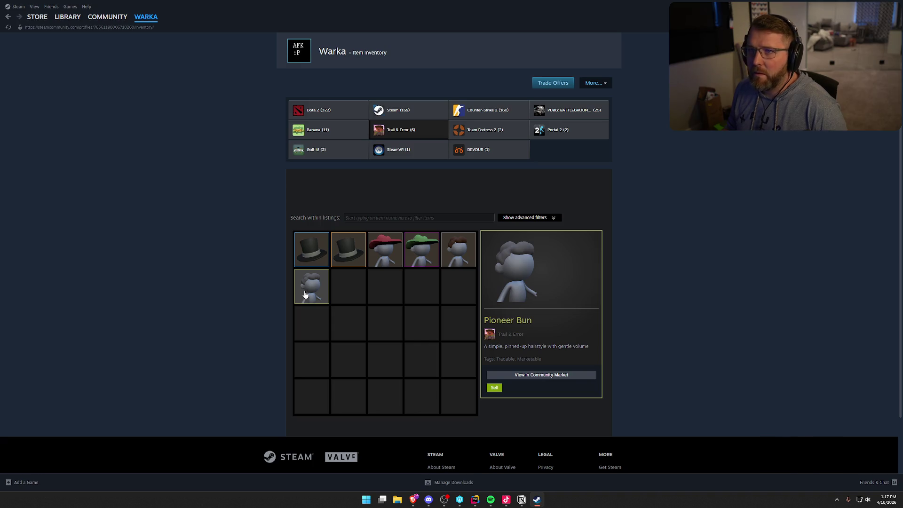
pyautogui.click(432, 259)
pyautogui.click(385, 258)
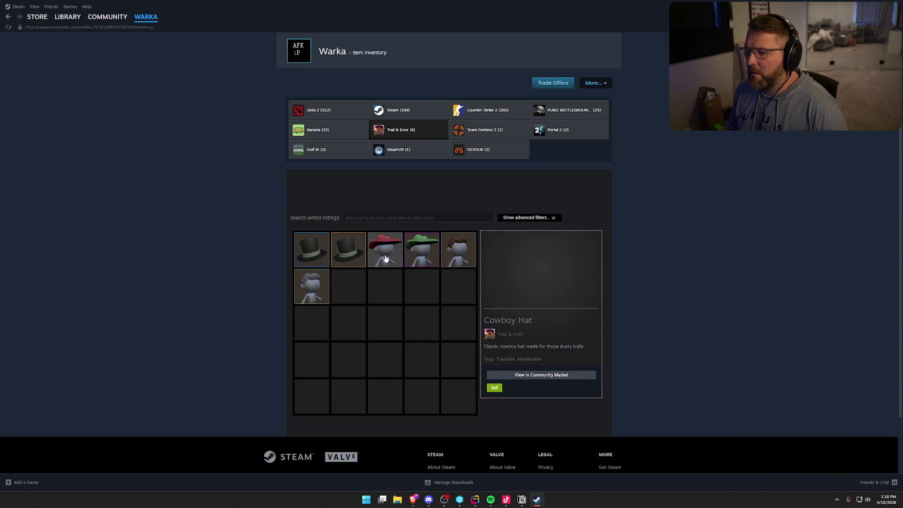
pyautogui.click(347, 258)
pyautogui.click(318, 258)
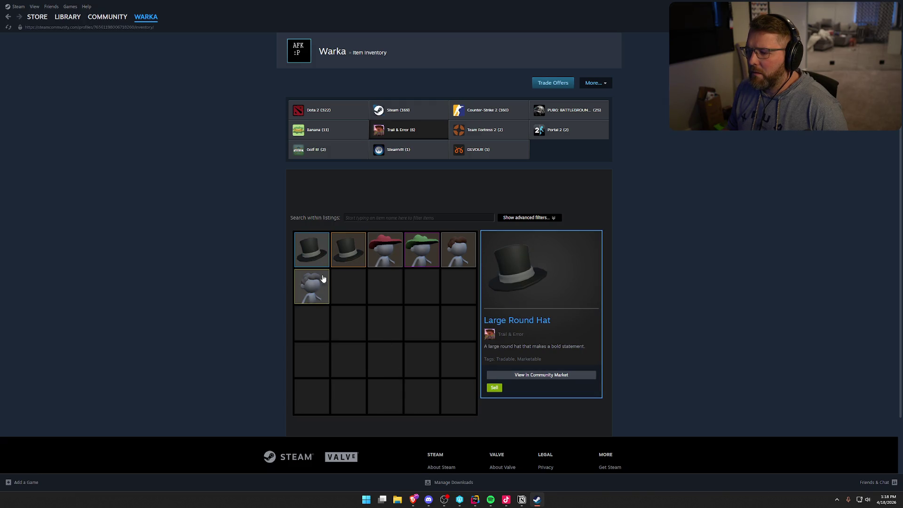
pyautogui.click(319, 292)
# Step: Select part of the Pioneer Bun name, then recheck the green hat, red Cowboy Hat and brown hair
pyautogui.moveTo(528, 321); pyautogui.dragTo(489, 320)
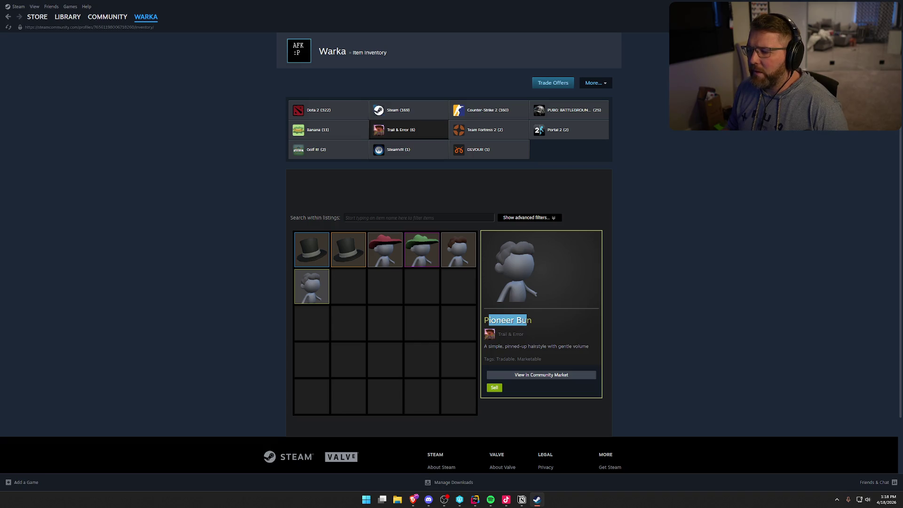
pyautogui.click(537, 340)
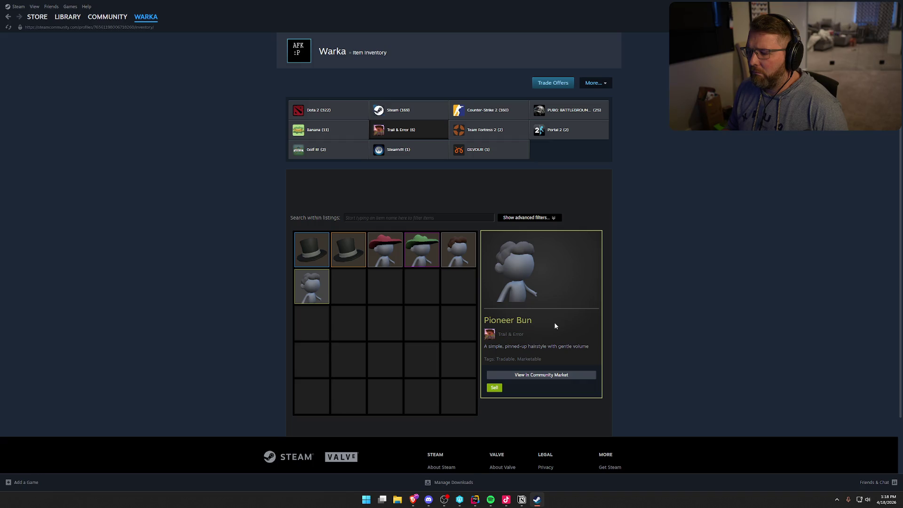
pyautogui.click(422, 252)
pyautogui.click(393, 259)
pyautogui.click(444, 257)
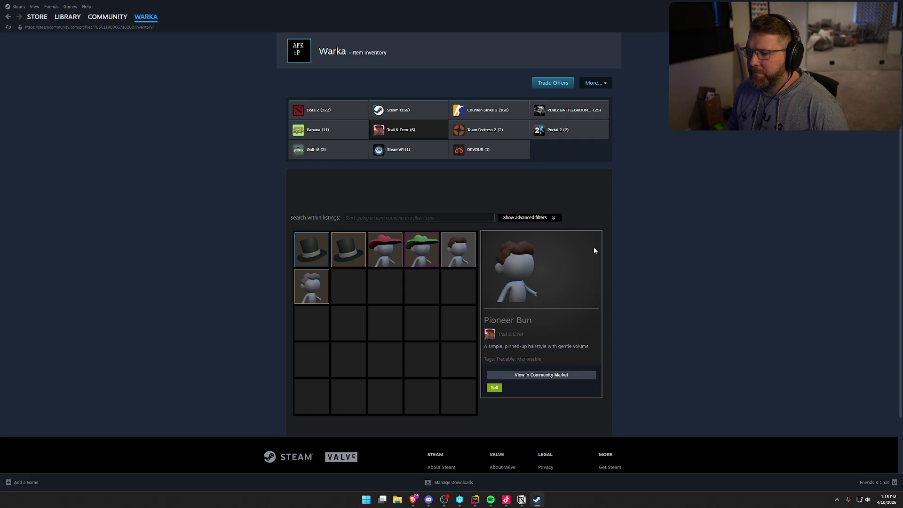
pyautogui.hotkey('alt', 'Tab')
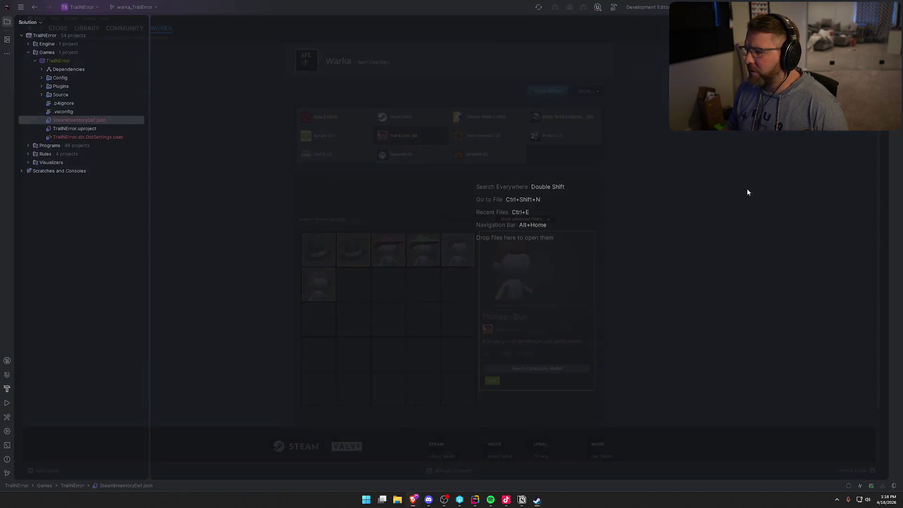
# Step: Expand Source > TrailNError, then build with Ctrl+F5 to launch the Unreal Editor
pyautogui.click(375, 214)
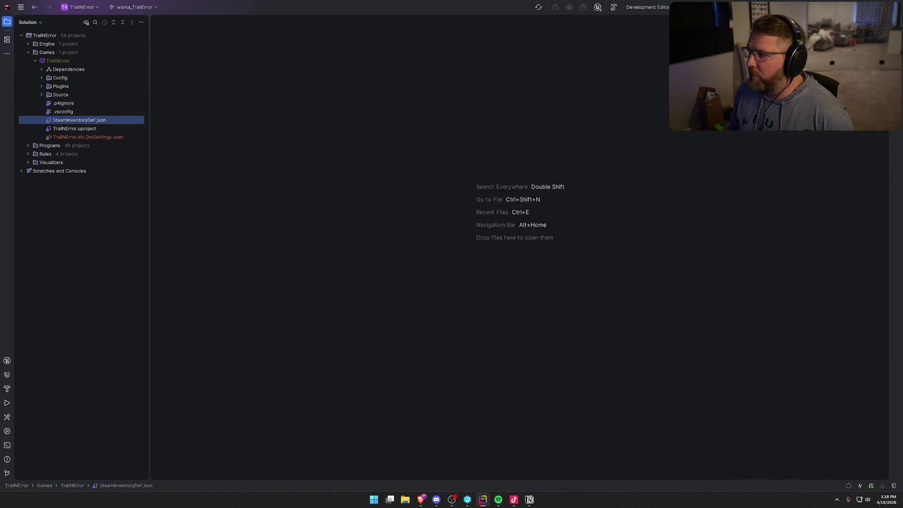
pyautogui.click(41, 95)
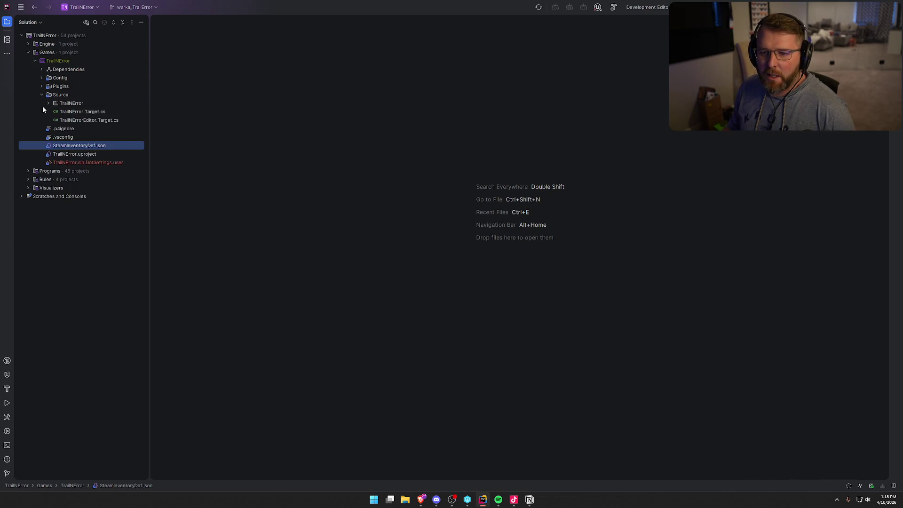
pyautogui.click(48, 103)
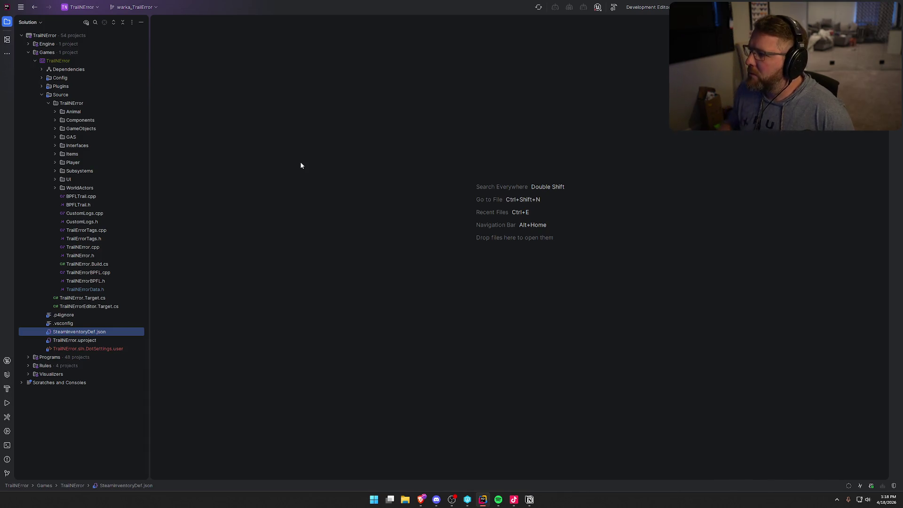
pyautogui.hotkey('ctrl', 'F5')
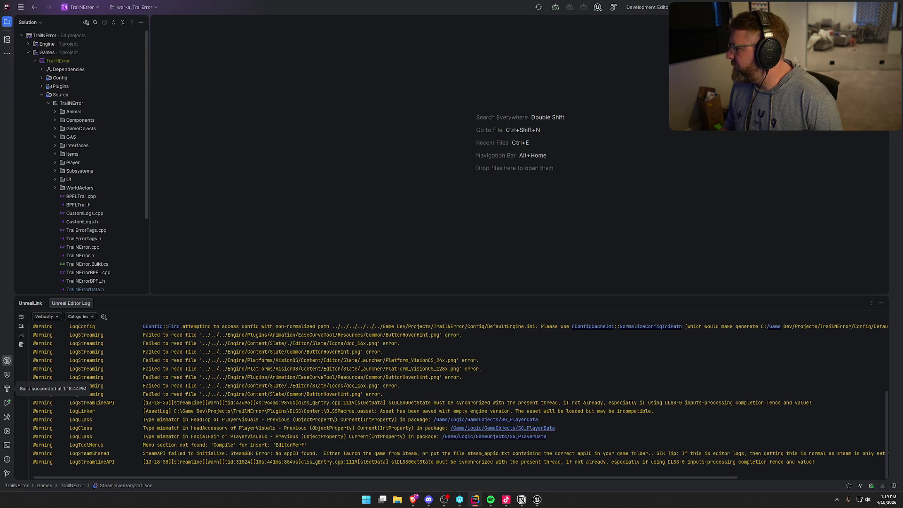
pyautogui.click(880, 304)
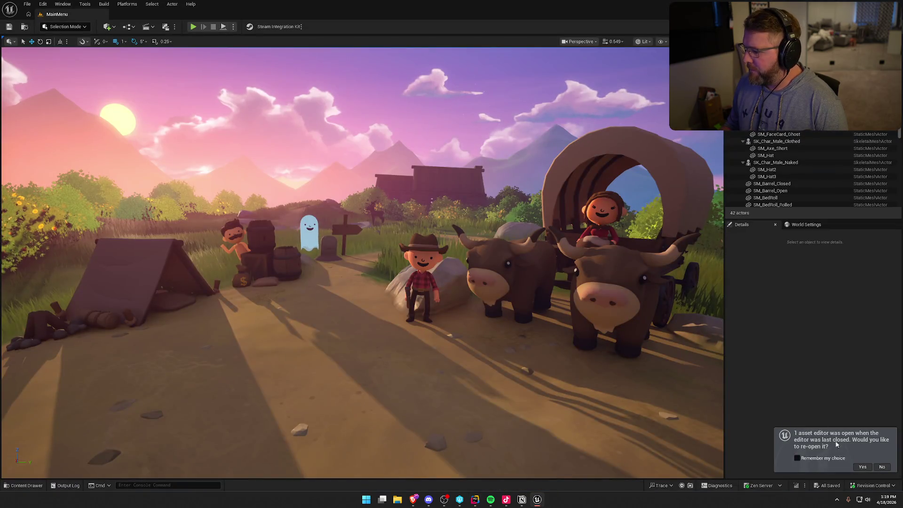
# Step: Browse the Content Drawer to Logic > Data > Cosmetics and open DT_Accessories
pyautogui.hotkey('ctrl', 'space')
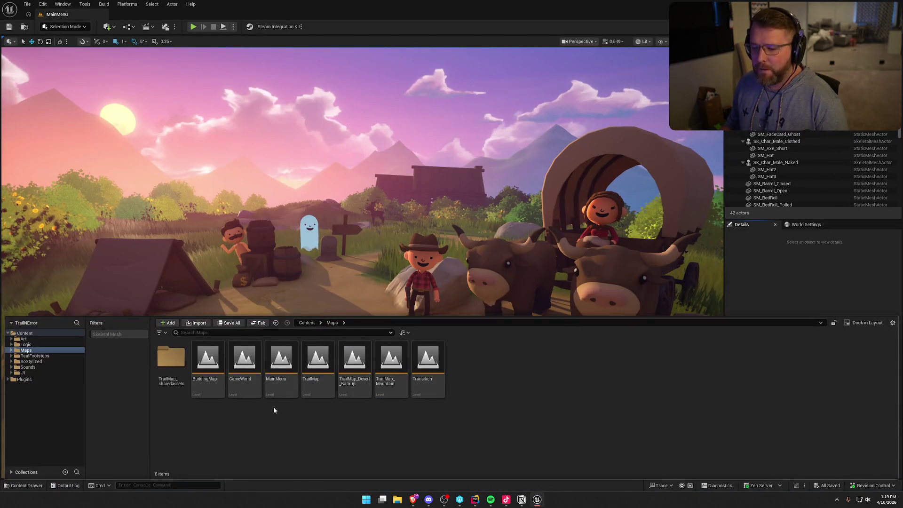
pyautogui.click(26, 345)
pyautogui.doubleClick(245, 357)
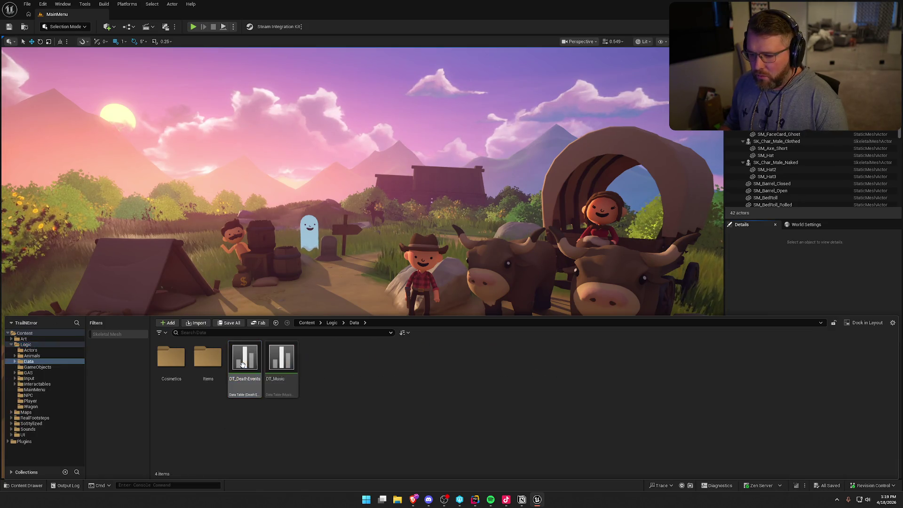
pyautogui.doubleClick(207, 358)
pyautogui.click(37, 367)
pyautogui.doubleClick(187, 394)
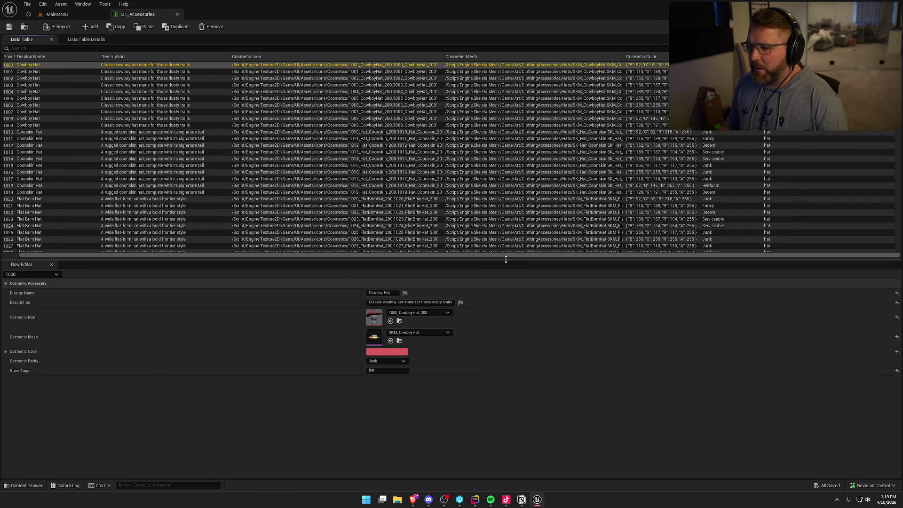
# Step: Drag the Row Editor splitter down to enlarge the table and scroll to the last rows
pyautogui.moveTo(477, 258); pyautogui.dragTo(467, 315)
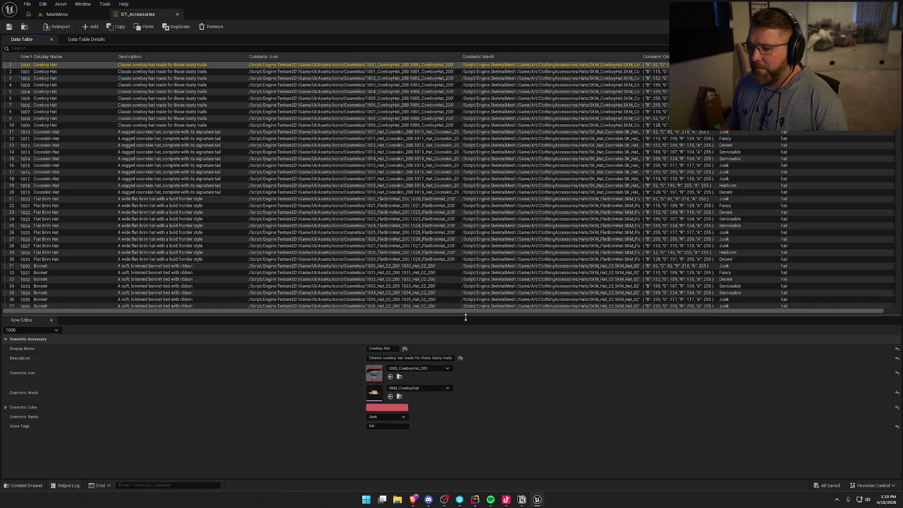
pyautogui.scroll(-20, 455, 247)
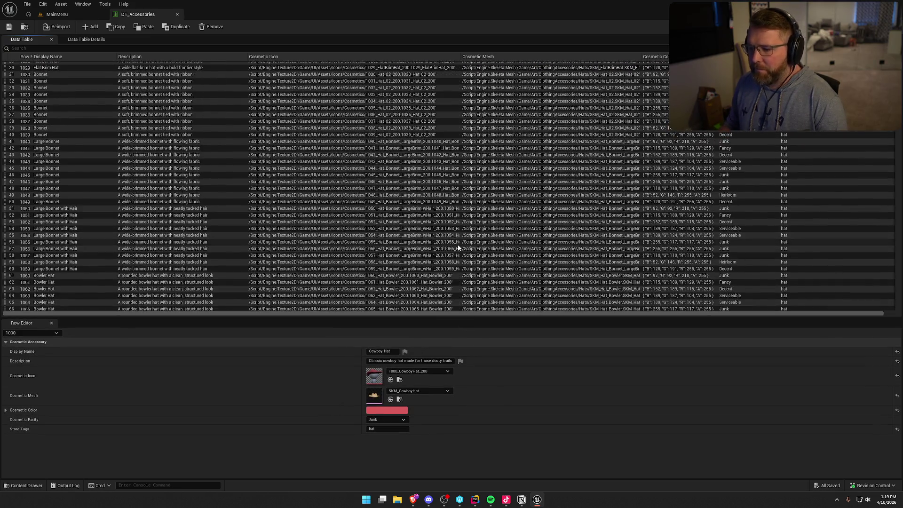
pyautogui.scroll(-10, 459, 244)
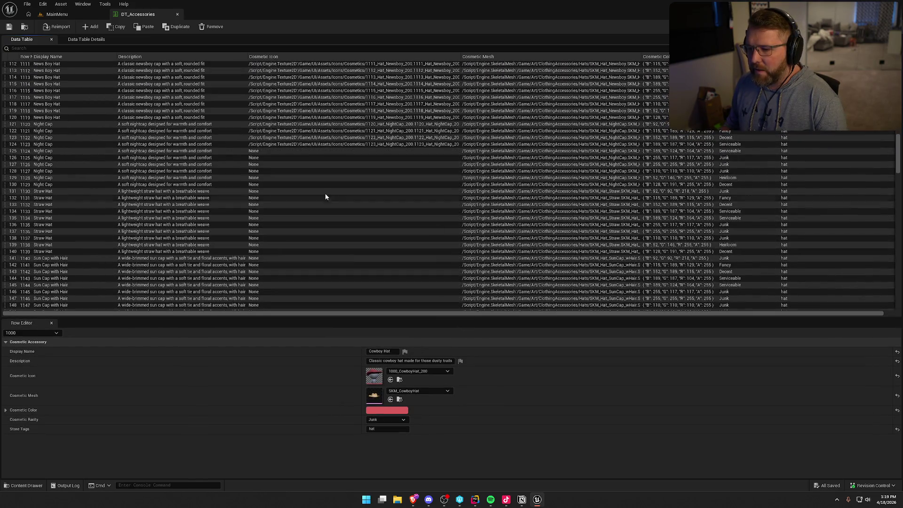
pyautogui.click(309, 151)
pyautogui.scroll(-4, 358, 215)
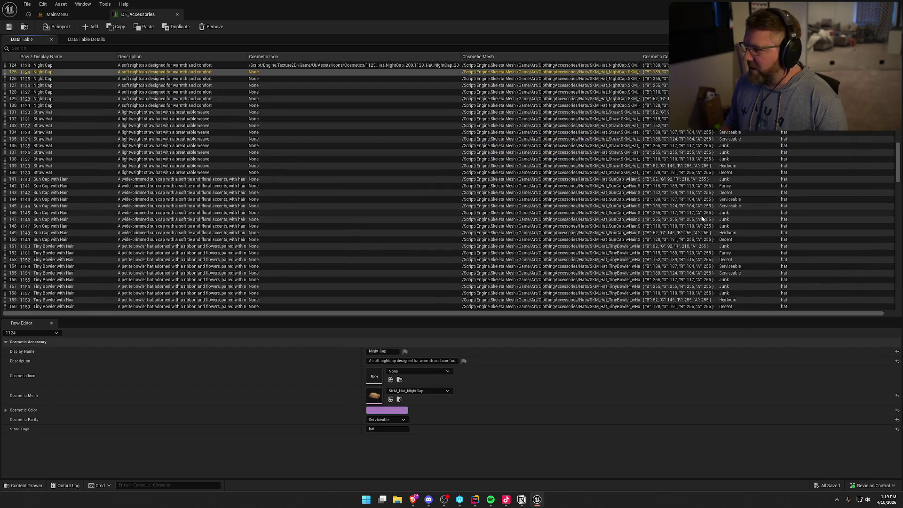
pyautogui.moveTo(898, 159)
pyautogui.mouseDown()
pyautogui.moveTo(895, 304)
pyautogui.moveTo(896, 202)
pyautogui.moveTo(891, 289)
pyautogui.mouseUp()
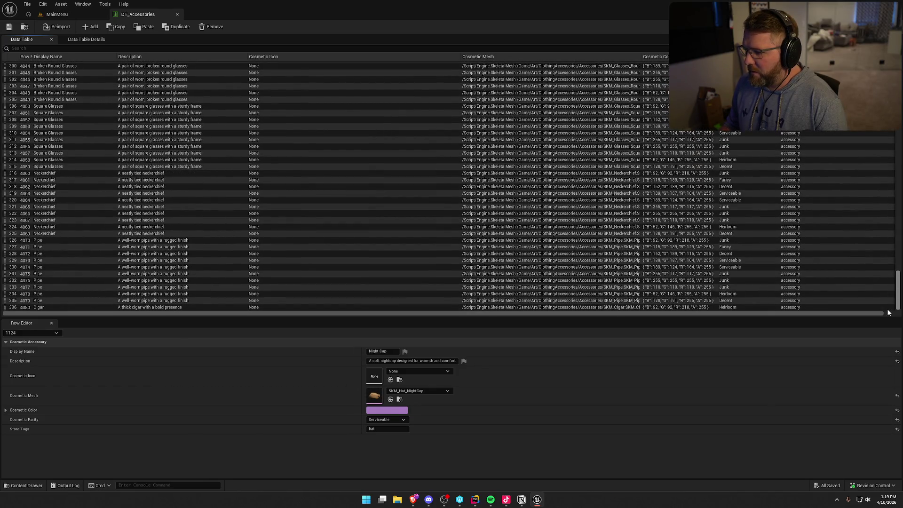
pyautogui.moveTo(888, 312); pyautogui.dragTo(883, 141)
pyautogui.scroll(-6, 883, 140)
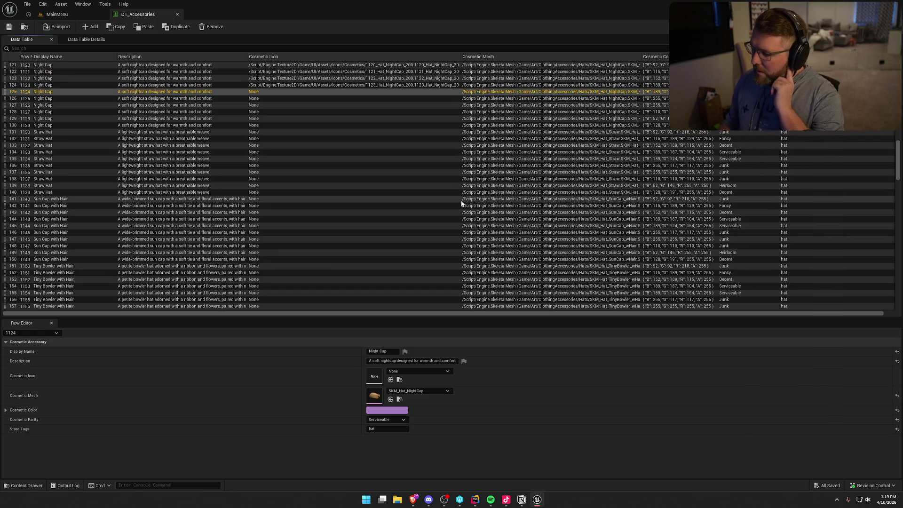
# Step: Compare the icon settings of rows 1122–1124, noting row 1124 Night Cap lacks an icon
pyautogui.click(324, 80)
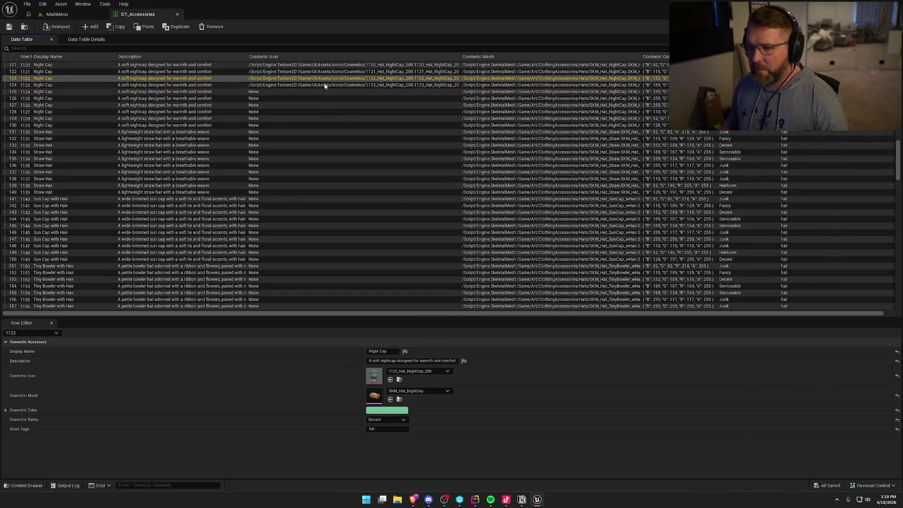
pyautogui.click(324, 84)
pyautogui.click(316, 93)
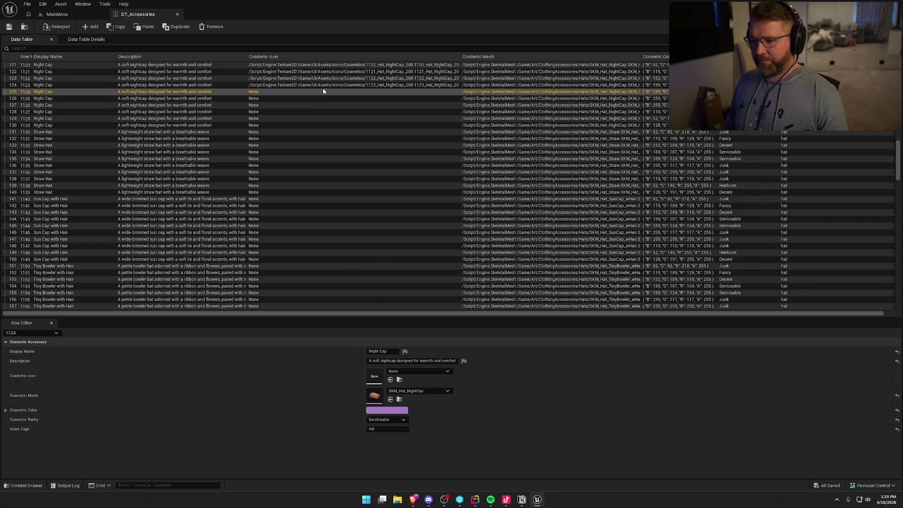
pyautogui.click(323, 86)
pyautogui.click(400, 380)
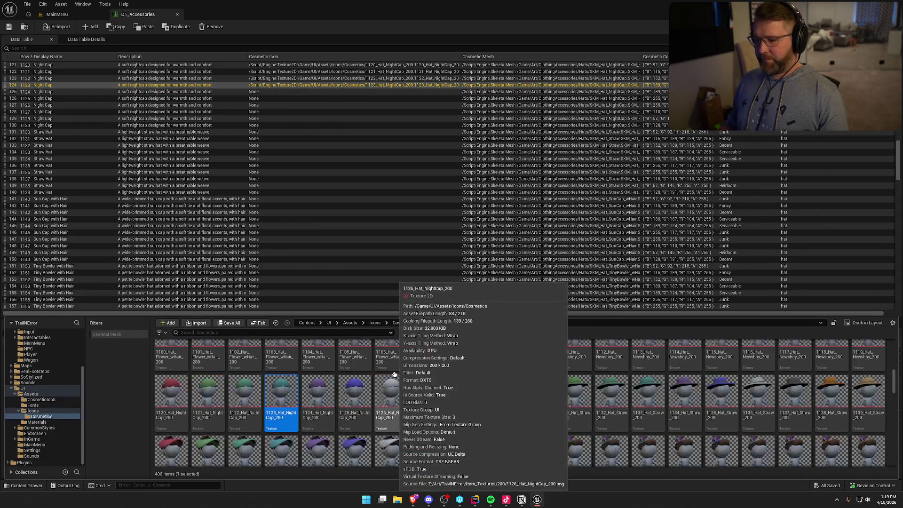
pyautogui.click(317, 91)
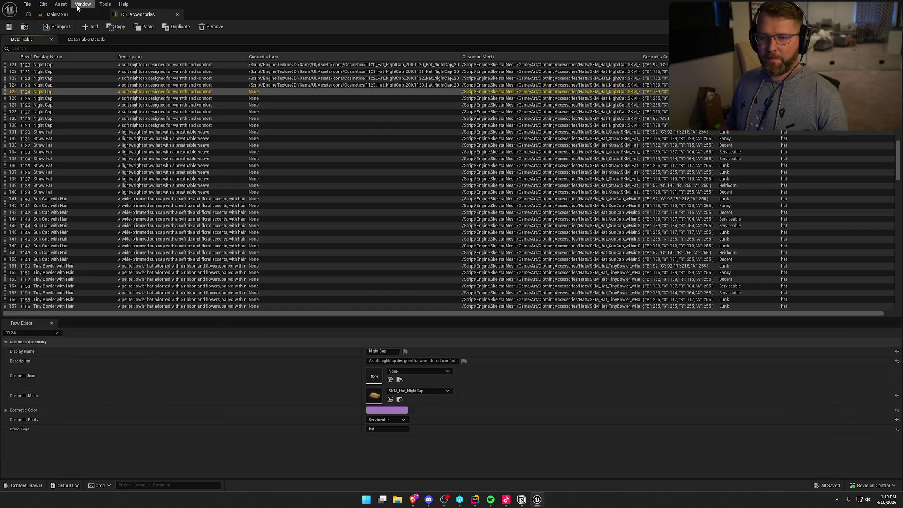
# Step: Open Content Browser 1 on the Icons/Cosmetics hat textures
pyautogui.click(55, 14)
pyautogui.click(63, 4)
pyautogui.moveTo(123, 42)
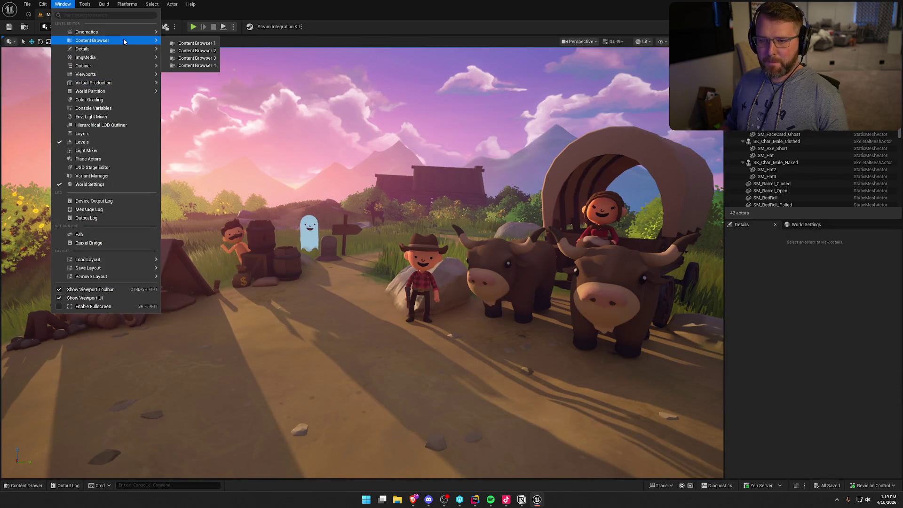
pyautogui.click(195, 51)
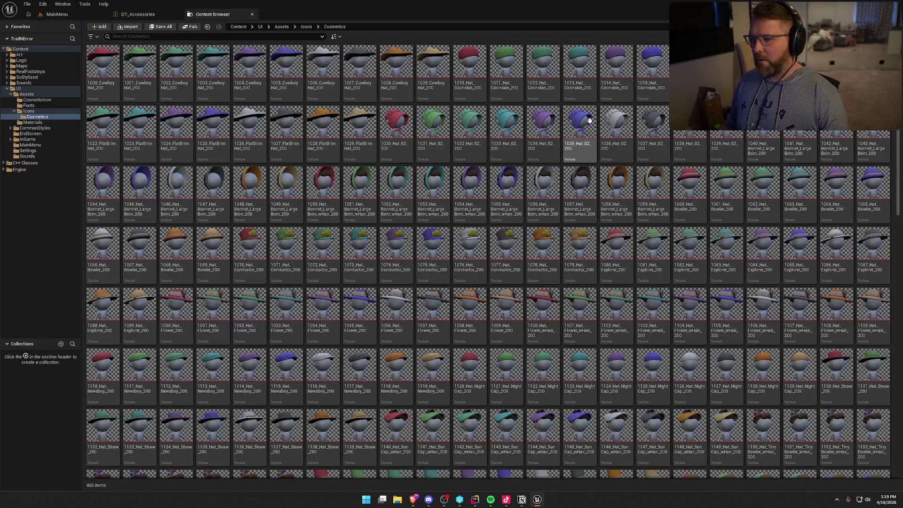
# Step: Restore the maximized editor and return to the DT_Accessories table's row list
pyautogui.click(862, 5)
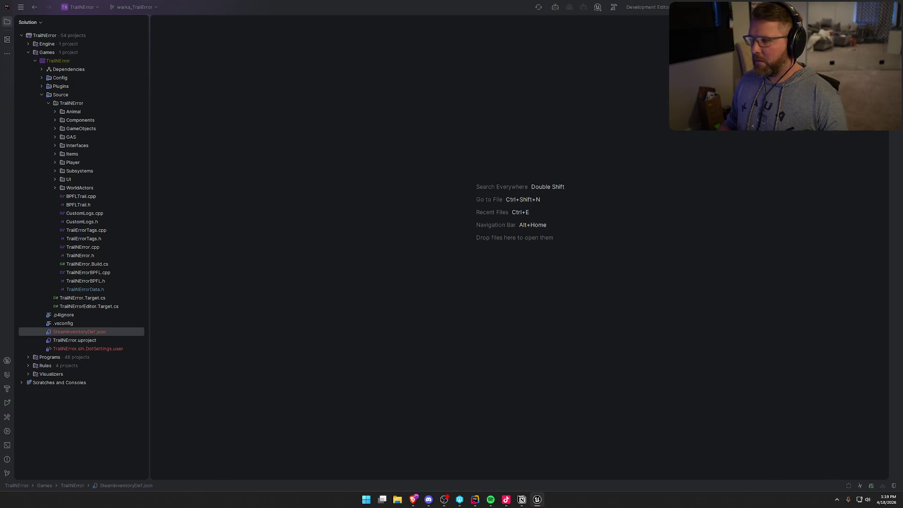
pyautogui.hotkey('alt', 'Tab')
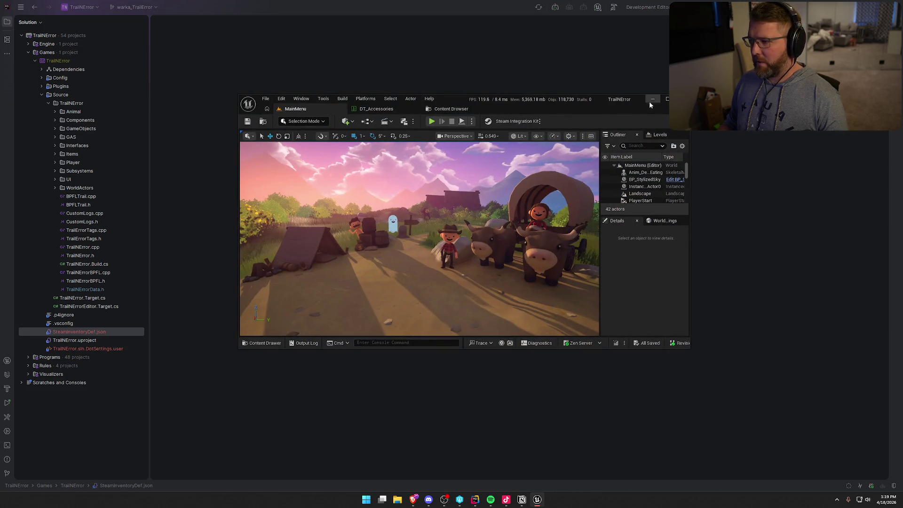
pyautogui.doubleClick(649, 102)
pyautogui.click(212, 14)
pyautogui.click(138, 14)
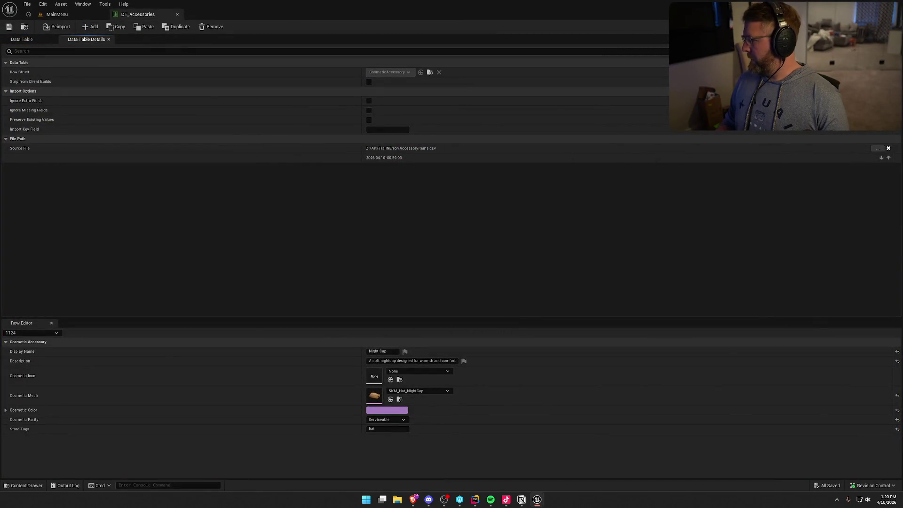
pyautogui.click(28, 38)
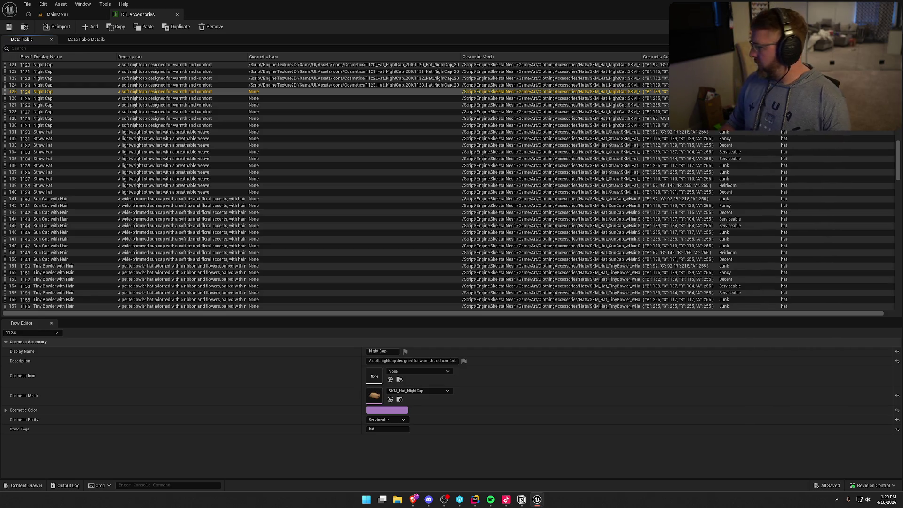
# Step: Assign matching Cosmetic Icon textures to Night Cap rows 1124–1129
pyautogui.moveTo(902, 396); pyautogui.dragTo(350, 387)
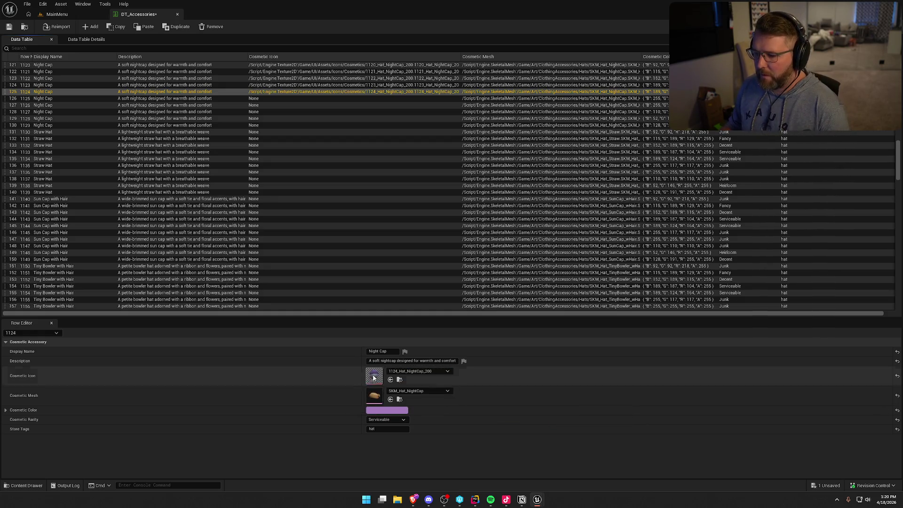
pyautogui.click(341, 98)
pyautogui.scroll(-1, 364, 153)
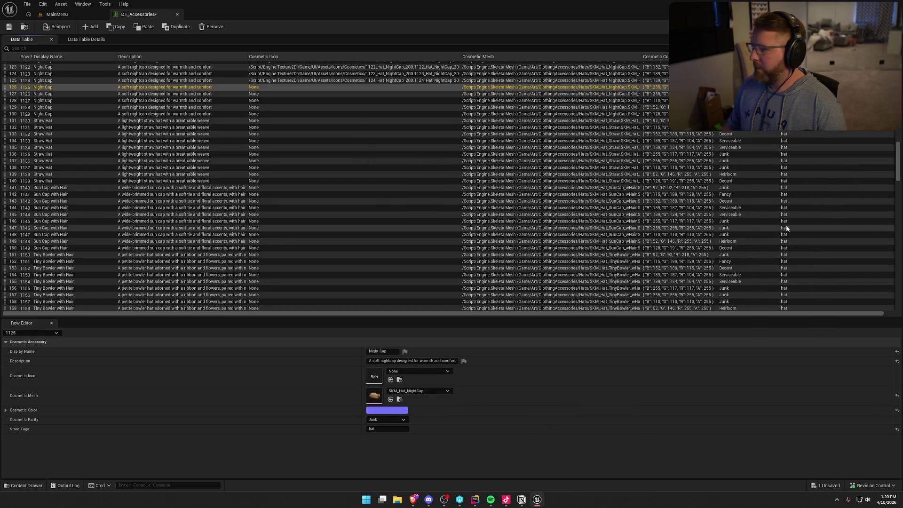
pyautogui.moveTo(902, 414)
pyautogui.mouseDown()
pyautogui.moveTo(424, 397)
pyautogui.moveTo(390, 378)
pyautogui.mouseUp()
pyautogui.click(371, 94)
pyautogui.moveTo(902, 414); pyautogui.dragTo(390, 379)
pyautogui.click(400, 101)
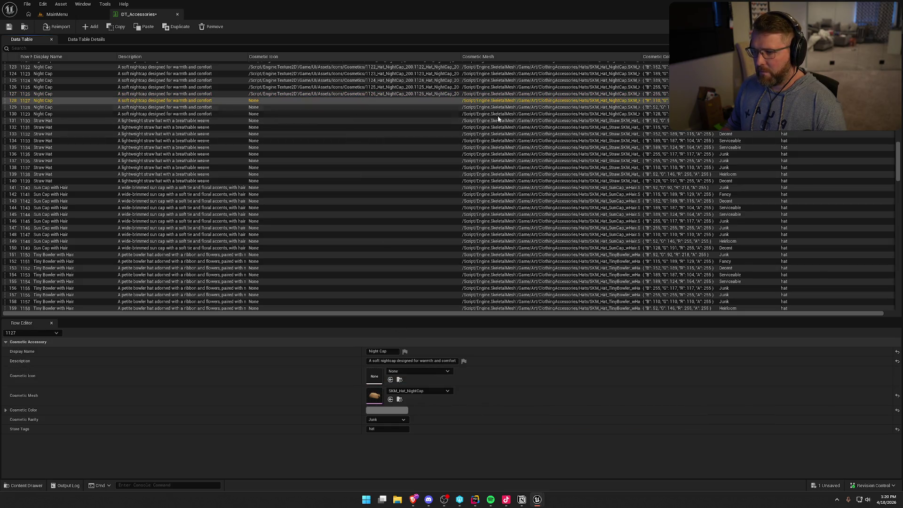
pyautogui.moveTo(902, 414)
pyautogui.mouseDown()
pyautogui.moveTo(426, 348)
pyautogui.moveTo(391, 379)
pyautogui.mouseUp()
pyautogui.click(359, 107)
pyautogui.moveTo(902, 414); pyautogui.dragTo(395, 376)
pyautogui.click(360, 115)
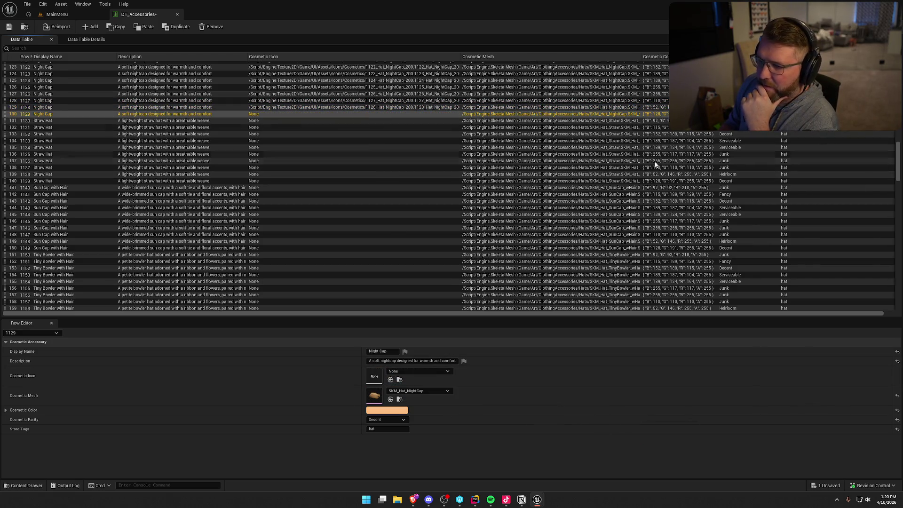
pyautogui.moveTo(902, 414)
pyautogui.mouseDown()
pyautogui.moveTo(484, 348)
pyautogui.moveTo(386, 379)
pyautogui.mouseUp()
# Step: Give Straw Hat rows 1130–1134 their matching Hat_Straw_200 icons
pyautogui.click(316, 121)
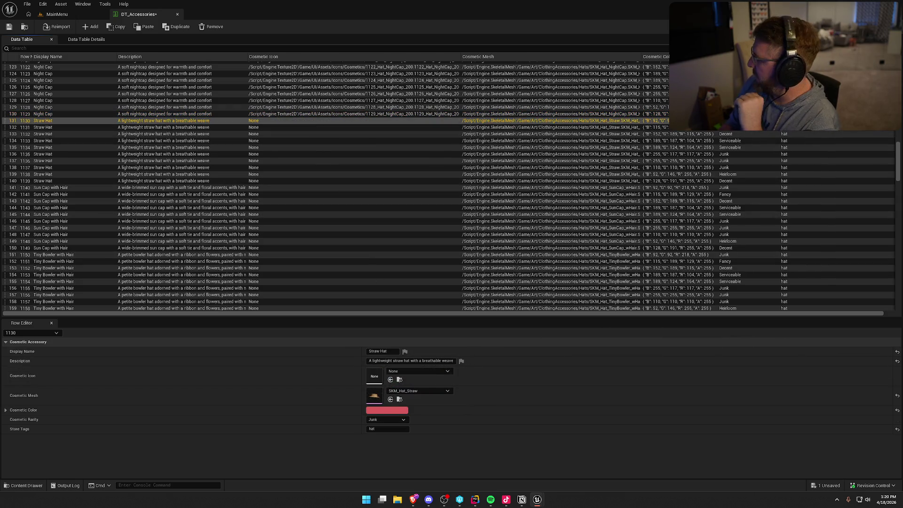
pyautogui.moveTo(902, 414); pyautogui.dragTo(386, 379)
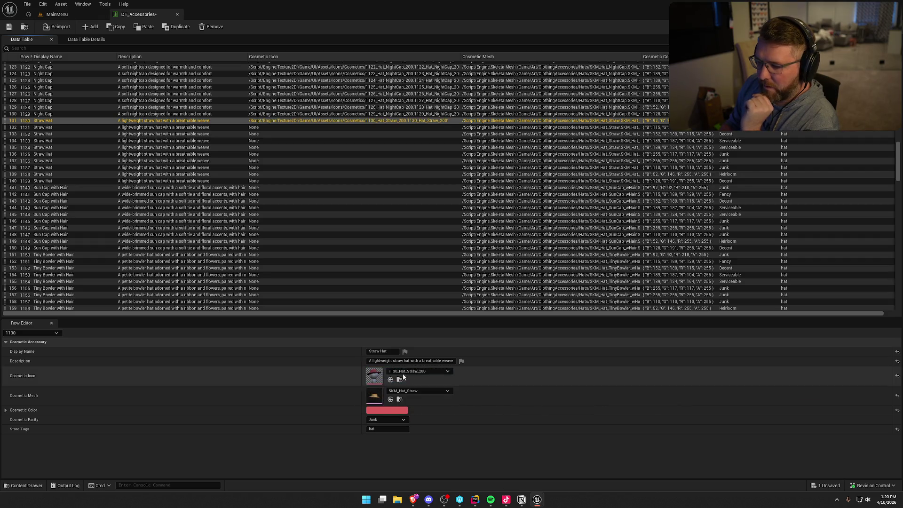
pyautogui.click(343, 127)
pyautogui.moveTo(902, 414)
pyautogui.mouseDown()
pyautogui.moveTo(234, 312)
pyautogui.moveTo(376, 377)
pyautogui.mouseUp()
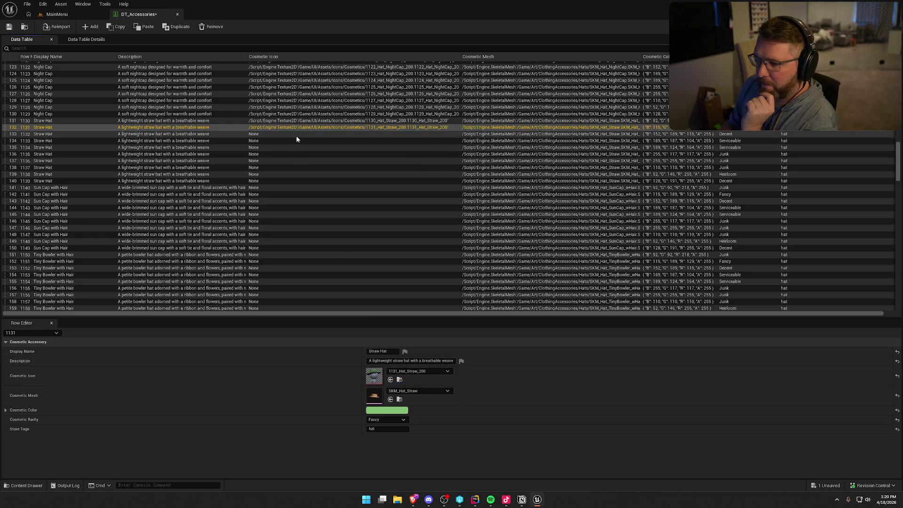
pyautogui.click(297, 135)
pyautogui.moveTo(902, 414); pyautogui.dragTo(383, 376)
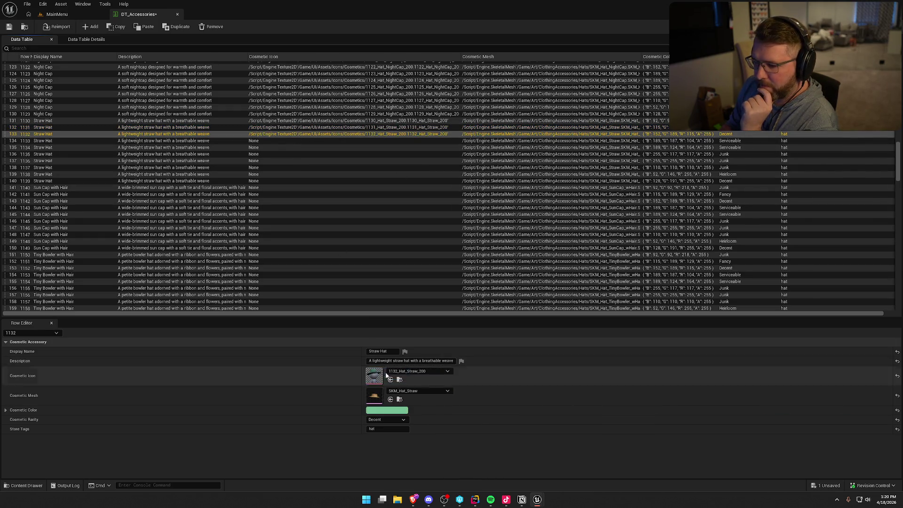
pyautogui.click(281, 142)
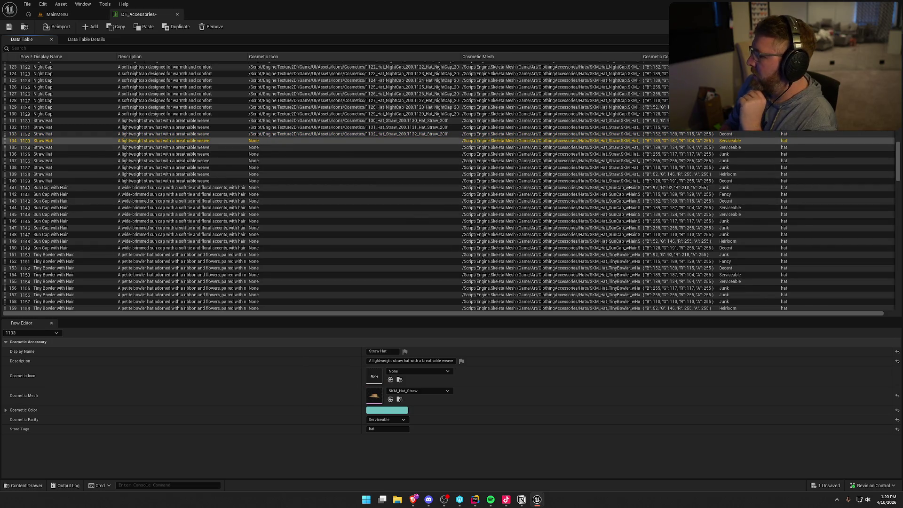
pyautogui.moveTo(902, 414); pyautogui.dragTo(377, 377)
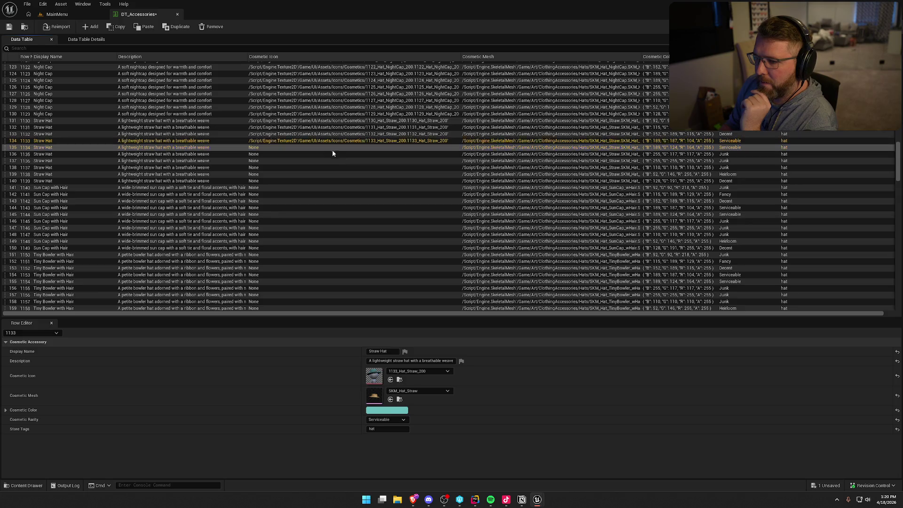
pyautogui.click(332, 148)
pyautogui.moveTo(902, 414)
pyautogui.mouseDown()
pyautogui.moveTo(659, 419)
pyautogui.moveTo(377, 376)
pyautogui.mouseUp()
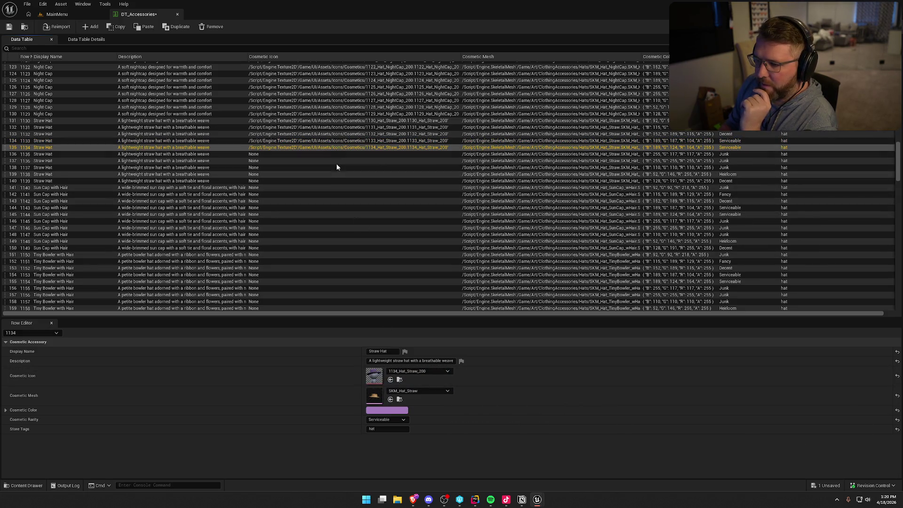
# Step: Give Straw Hat rows 1135–1139 and Sun Cap row 1140 their matching icons
pyautogui.click(334, 155)
pyautogui.moveTo(902, 414); pyautogui.dragTo(376, 377)
pyautogui.click(309, 163)
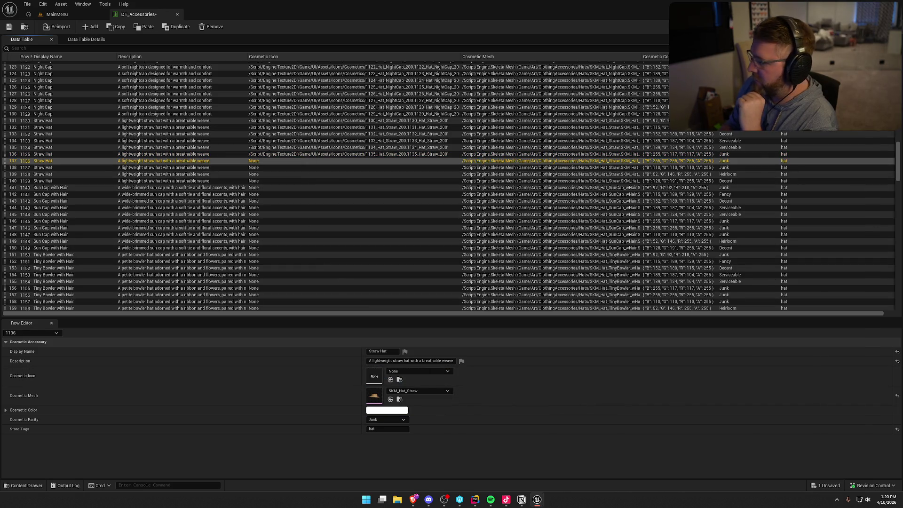
pyautogui.moveTo(902, 415); pyautogui.dragTo(377, 376)
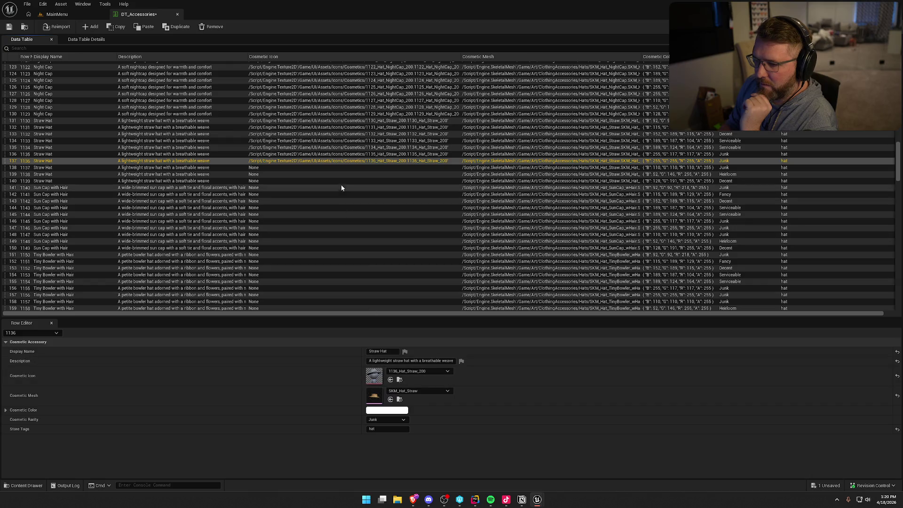
pyautogui.click(404, 168)
pyautogui.moveTo(902, 414)
pyautogui.mouseDown()
pyautogui.moveTo(752, 341)
pyautogui.moveTo(376, 377)
pyautogui.mouseUp()
pyautogui.click(321, 175)
pyautogui.moveTo(902, 414)
pyautogui.mouseDown()
pyautogui.moveTo(541, 372)
pyautogui.moveTo(372, 376)
pyautogui.mouseUp()
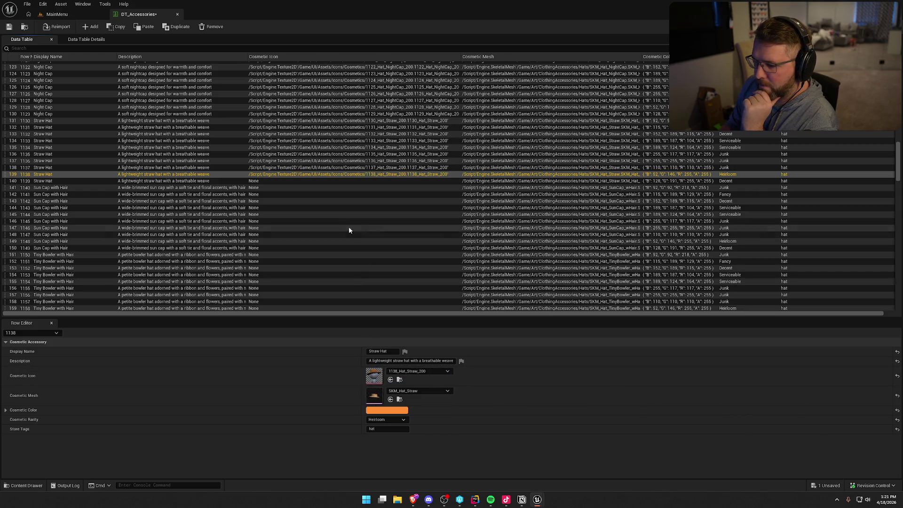
pyautogui.click(320, 182)
pyautogui.moveTo(902, 414); pyautogui.dragTo(375, 376)
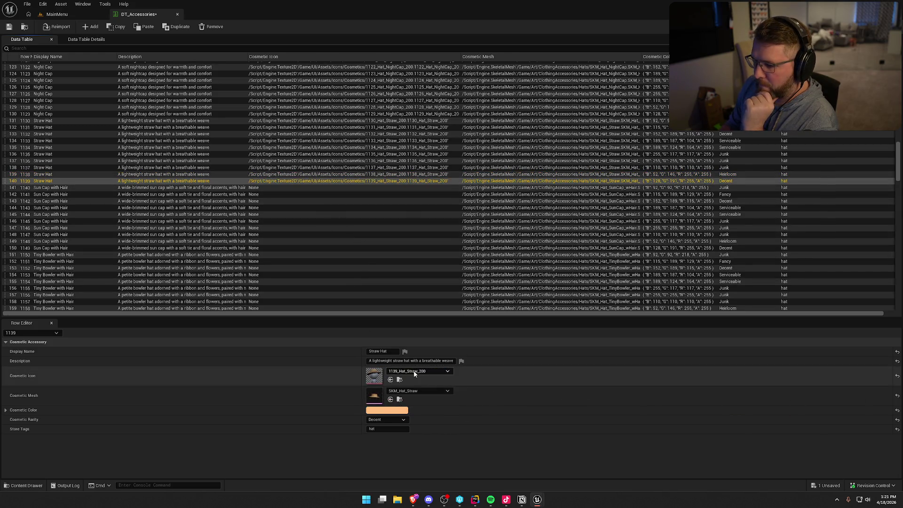
pyautogui.click(361, 188)
pyautogui.moveTo(902, 414)
pyautogui.mouseDown()
pyautogui.moveTo(600, 370)
pyautogui.moveTo(374, 376)
pyautogui.mouseUp()
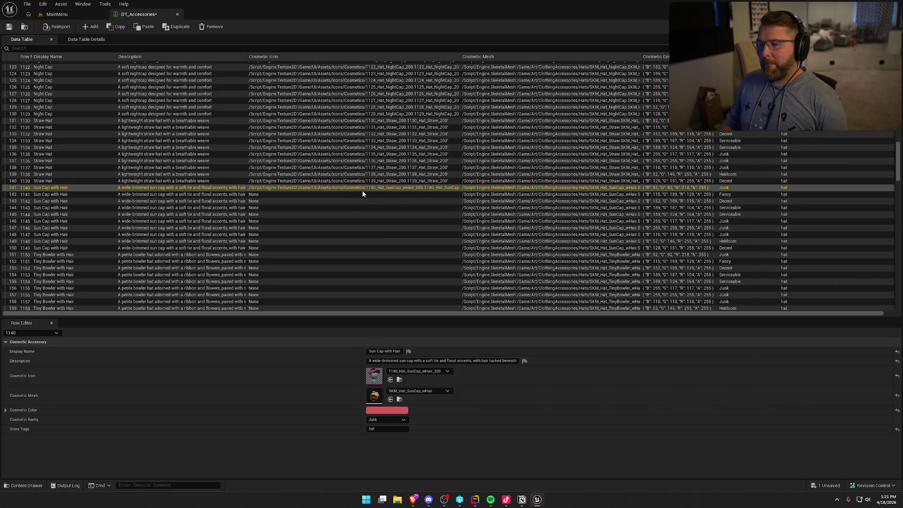
# Step: Give Sun Cap rows 1141–1145 their matching SunCap_wHair_200 icons
pyautogui.click(361, 192)
pyautogui.moveTo(902, 414)
pyautogui.mouseDown()
pyautogui.moveTo(595, 418)
pyautogui.moveTo(374, 377)
pyautogui.mouseUp()
pyautogui.click(318, 202)
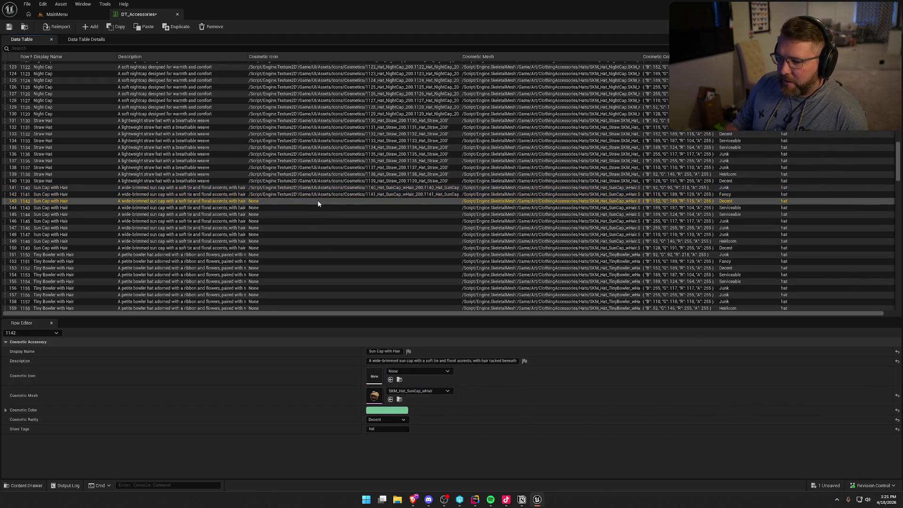
pyautogui.moveTo(902, 414)
pyautogui.mouseDown()
pyautogui.moveTo(484, 413)
pyautogui.moveTo(374, 376)
pyautogui.mouseUp()
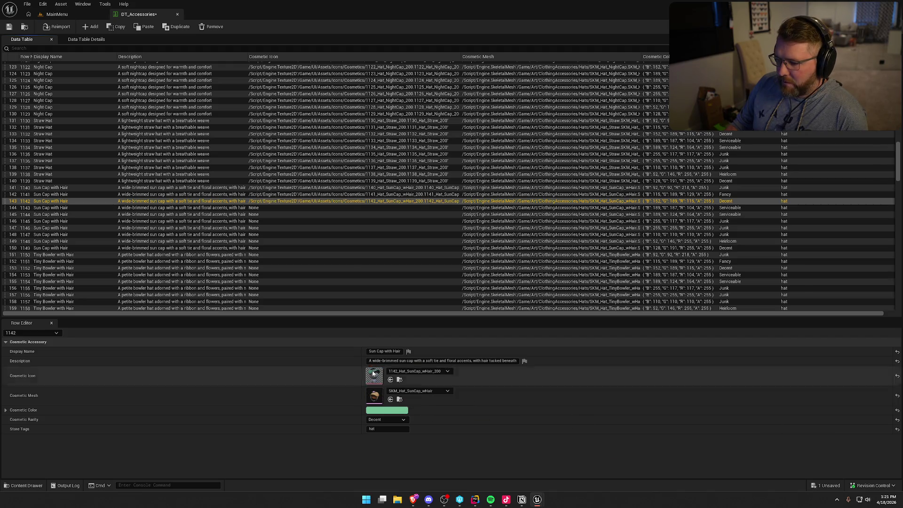
pyautogui.click(339, 208)
pyautogui.moveTo(902, 414)
pyautogui.mouseDown()
pyautogui.moveTo(489, 377)
pyautogui.moveTo(376, 377)
pyautogui.mouseUp()
pyautogui.click(357, 215)
pyautogui.moveTo(902, 414); pyautogui.dragTo(375, 376)
pyautogui.click(351, 221)
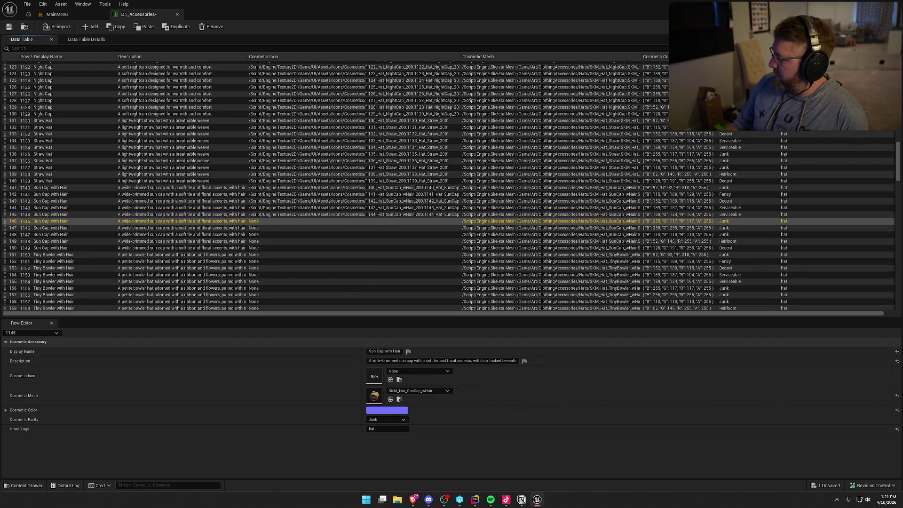
pyautogui.moveTo(902, 414); pyautogui.dragTo(374, 376)
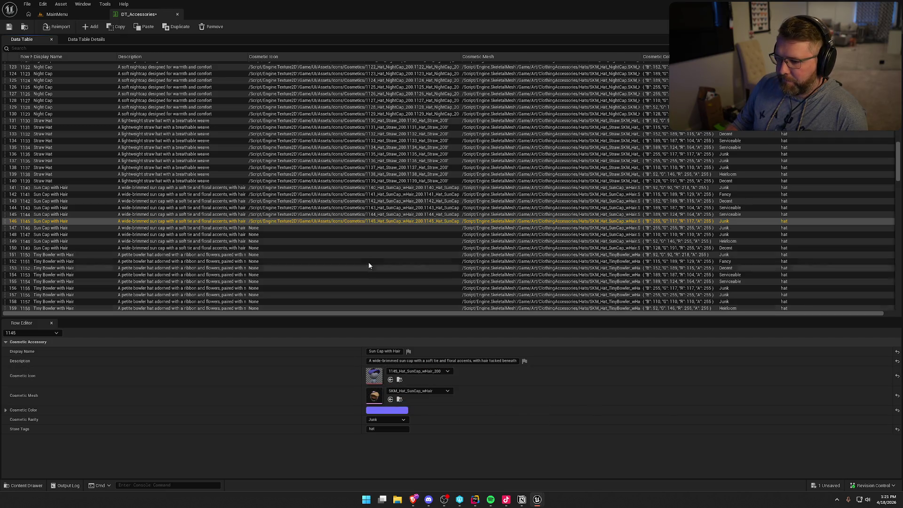
# Step: Give Sun Cap rows 1146–1149 their matching SunCap_wHair_200 icons
pyautogui.click(356, 228)
pyautogui.moveTo(902, 414); pyautogui.dragTo(375, 376)
pyautogui.click(324, 235)
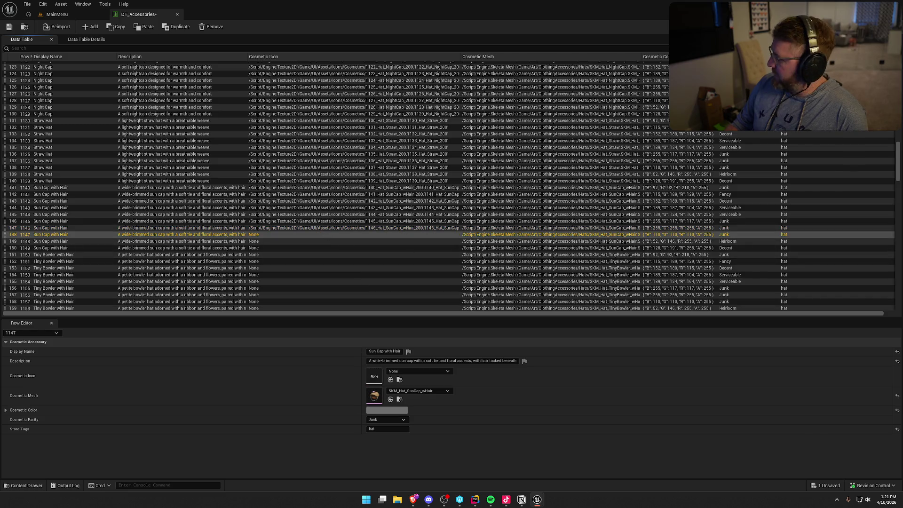
pyautogui.moveTo(902, 414); pyautogui.dragTo(375, 376)
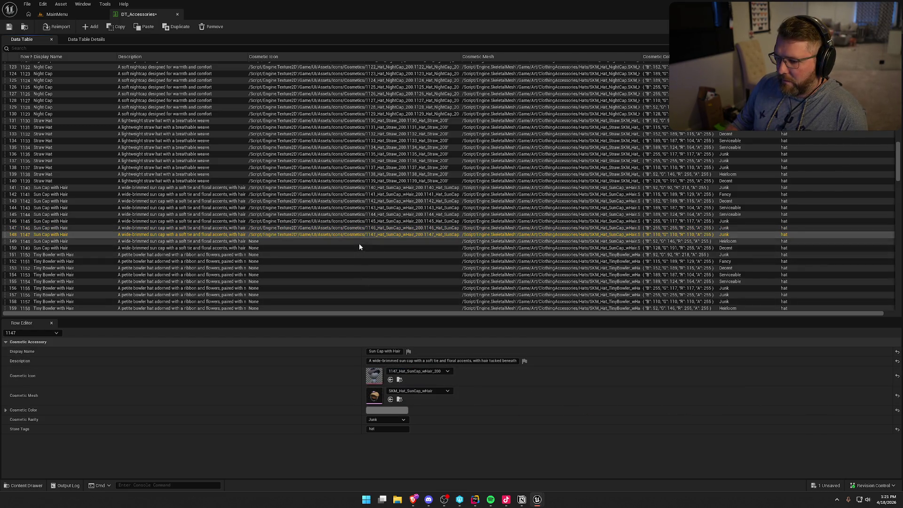
pyautogui.click(359, 243)
pyautogui.moveTo(902, 414); pyautogui.dragTo(375, 377)
pyautogui.click(391, 380)
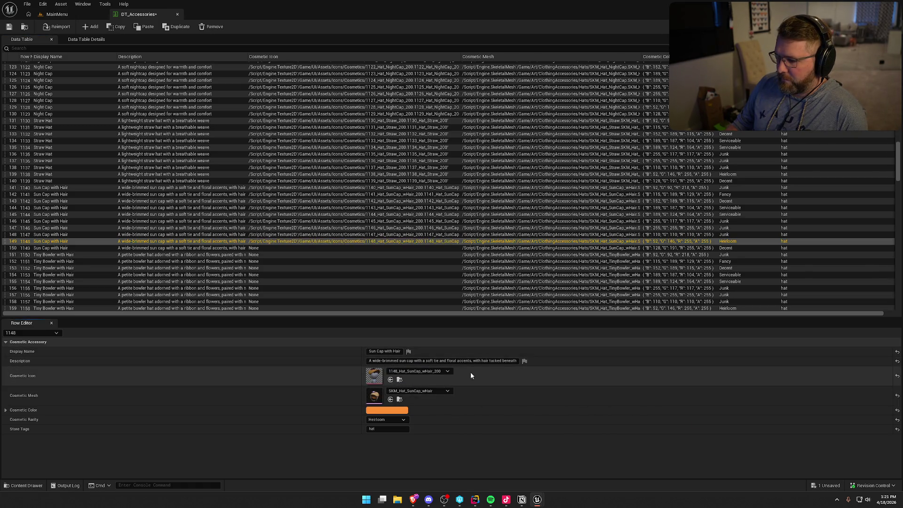
pyautogui.click(312, 251)
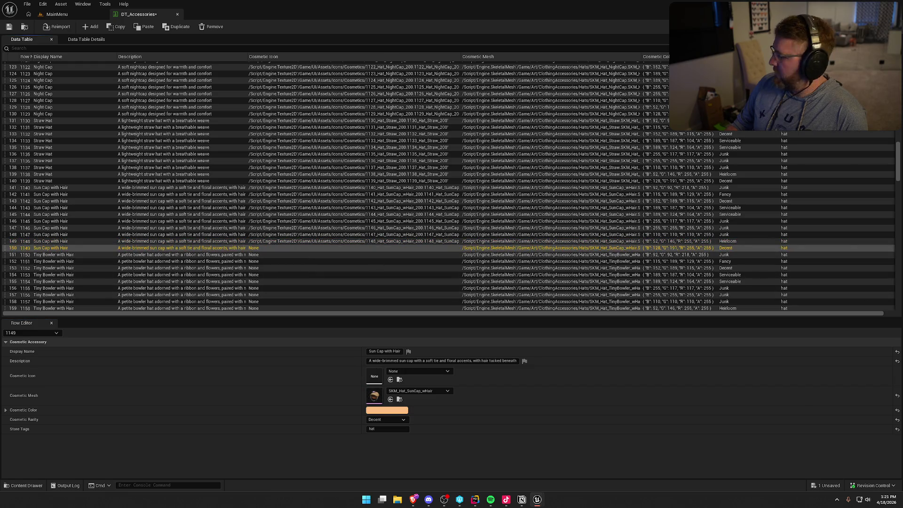
pyautogui.moveTo(902, 381); pyautogui.dragTo(375, 377)
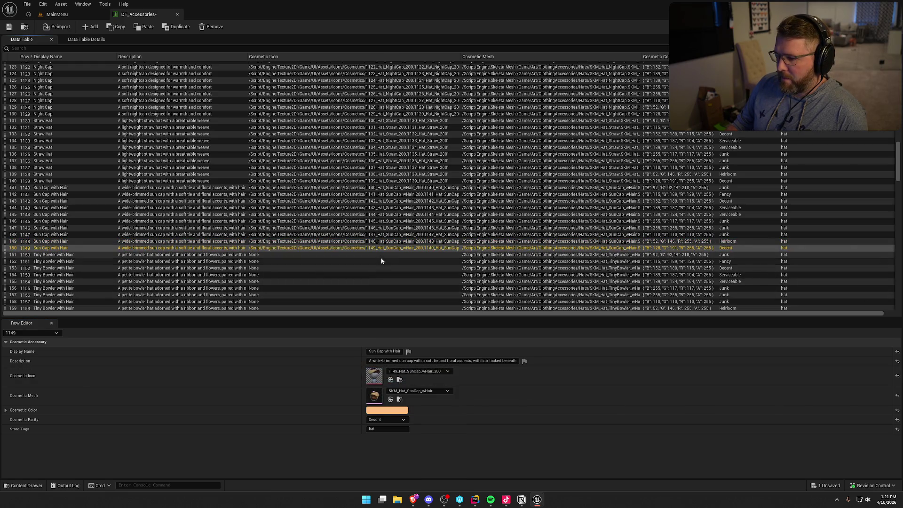
# Step: Assign TinyBowler_wHair_200 icons to Tiny Bowler rows 1150 and 1151
pyautogui.click(379, 255)
pyautogui.moveTo(902, 391)
pyautogui.mouseDown()
pyautogui.moveTo(423, 400)
pyautogui.moveTo(376, 377)
pyautogui.mouseUp()
pyautogui.click(361, 262)
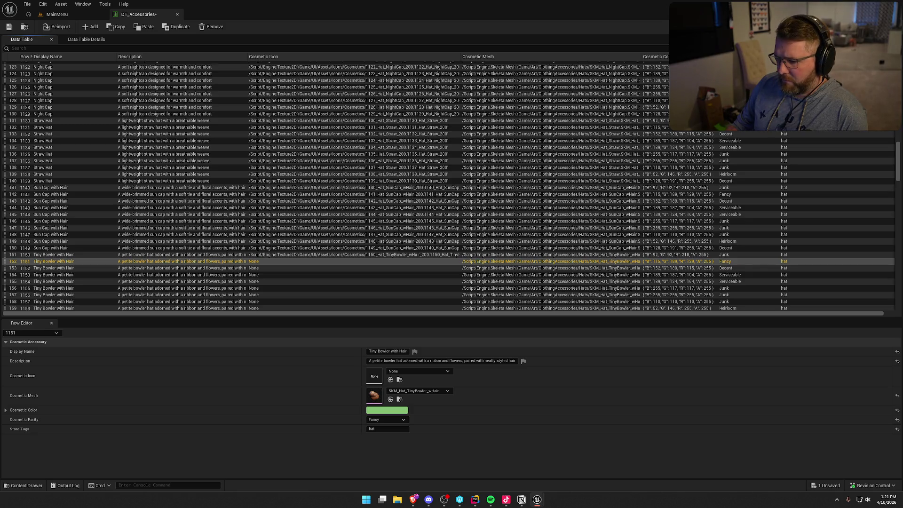
pyautogui.click(391, 380)
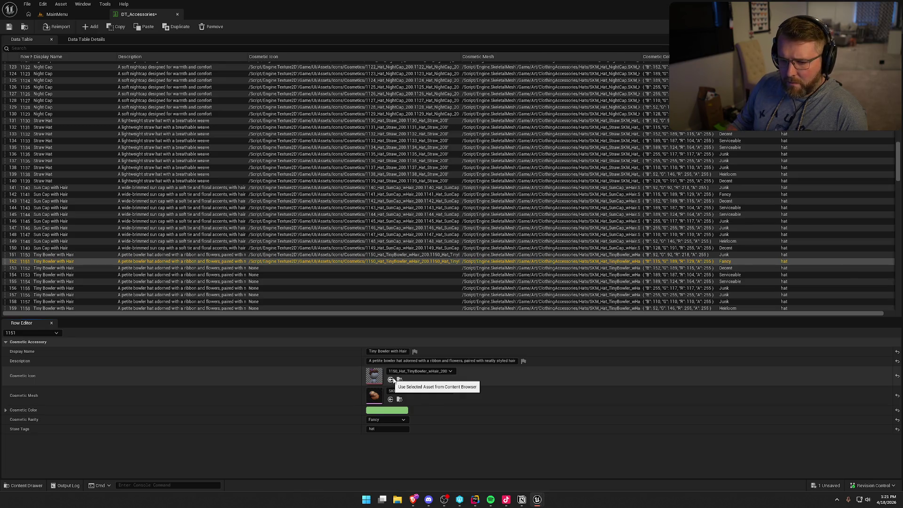
pyautogui.moveTo(377, 376)
pyautogui.mouseDown()
pyautogui.moveTo(349, 375)
pyautogui.moveTo(377, 376)
pyautogui.mouseUp()
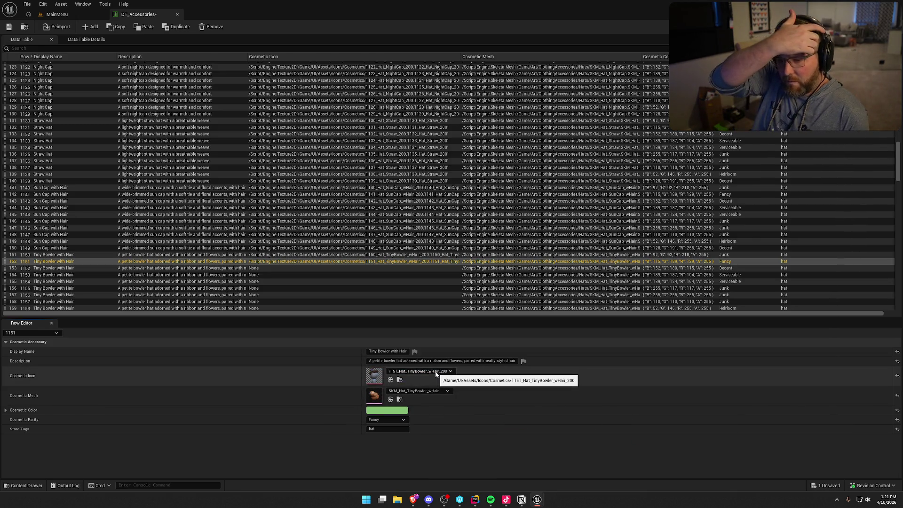
pyautogui.click(353, 270)
pyautogui.scroll(-7, 402, 261)
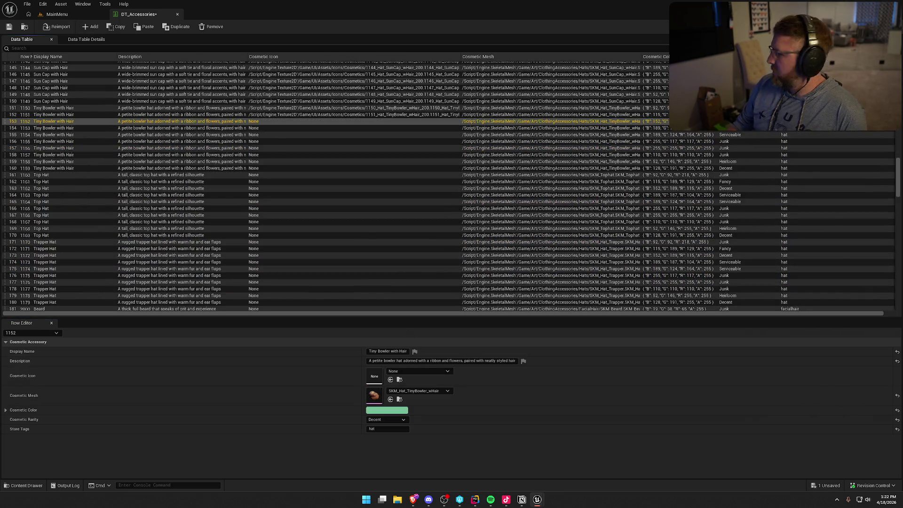
# Step: Give Tiny Bowler rows 1152–1155 their matching TinyBowler_wHair_200 icons
pyautogui.click(391, 379)
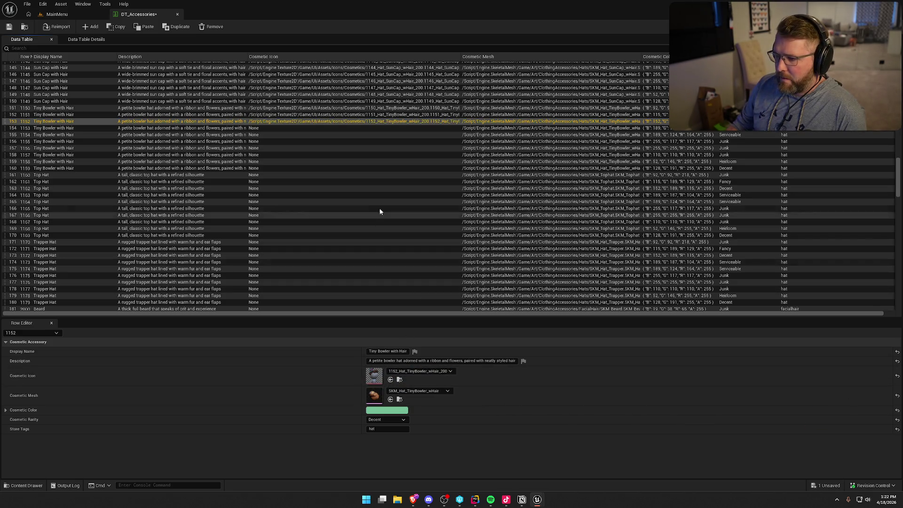
pyautogui.click(361, 128)
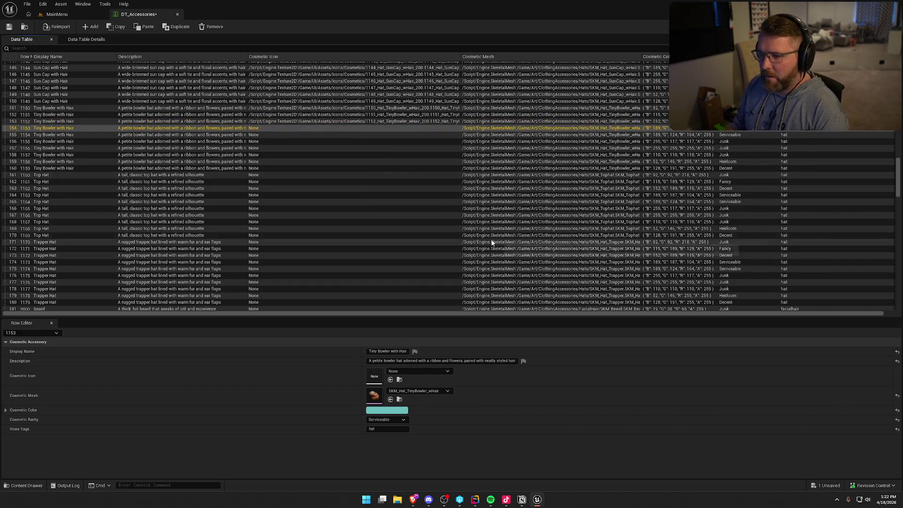
pyautogui.moveTo(728, 398)
pyautogui.mouseDown()
pyautogui.moveTo(288, 377)
pyautogui.moveTo(374, 376)
pyautogui.mouseUp()
pyautogui.click(345, 134)
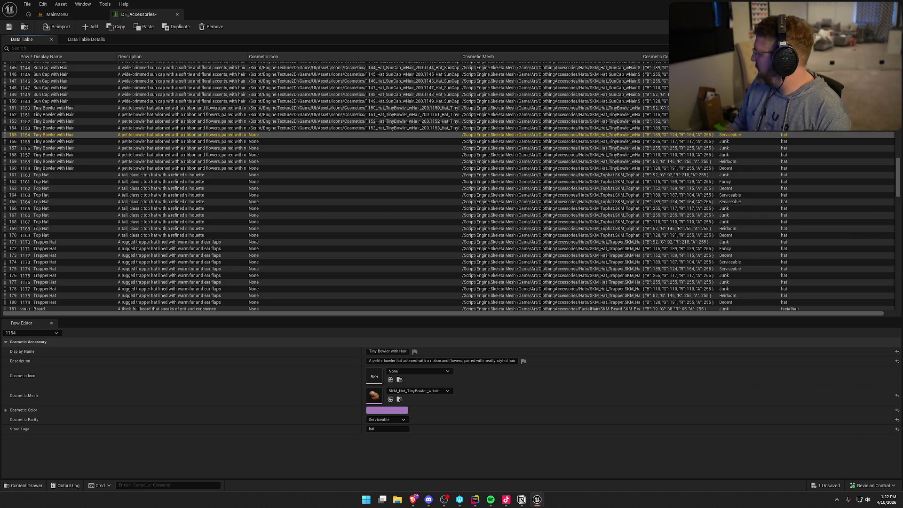
pyautogui.moveTo(894, 437)
pyautogui.mouseDown()
pyautogui.moveTo(330, 371)
pyautogui.moveTo(374, 376)
pyautogui.mouseUp()
pyautogui.click(286, 141)
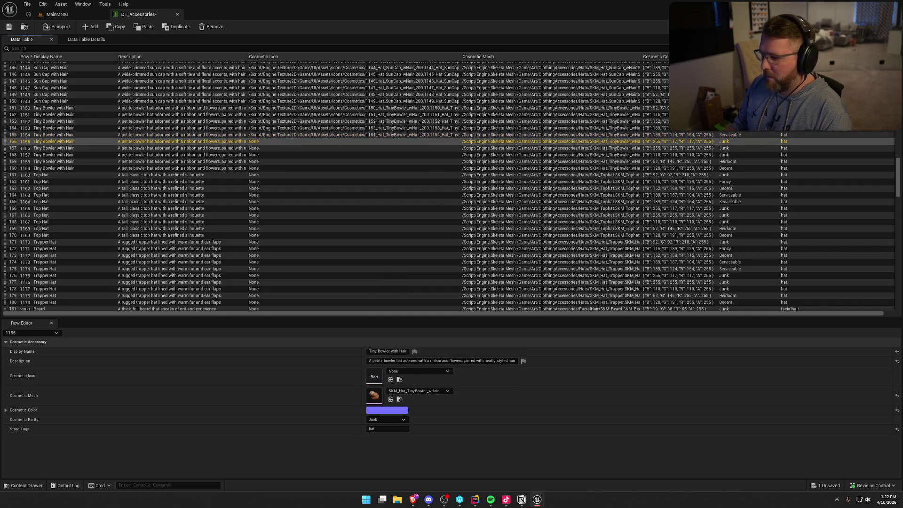
pyautogui.moveTo(894, 438)
pyautogui.mouseDown()
pyautogui.moveTo(378, 391)
pyautogui.moveTo(375, 378)
pyautogui.mouseUp()
# Step: Give Tiny Bowler rows 1156–1159 their matching TinyBowler_wHair_200 icons
pyautogui.click(339, 146)
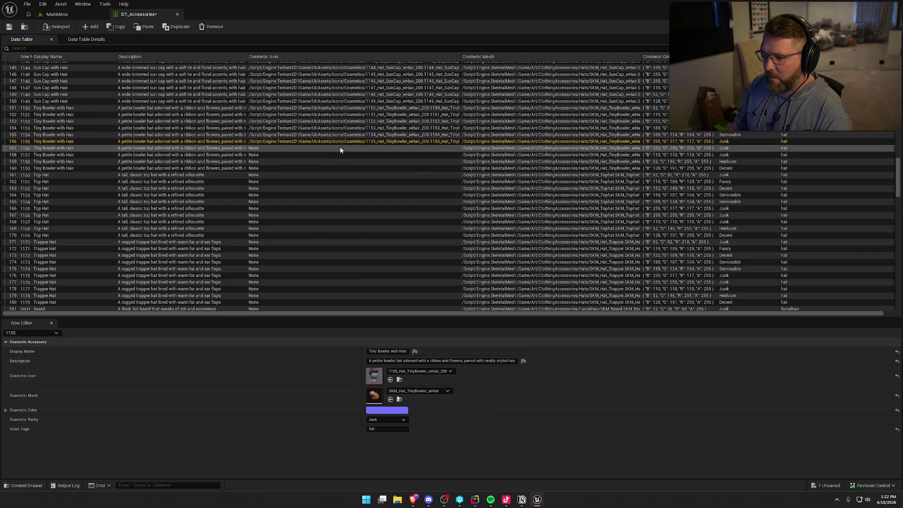
pyautogui.moveTo(894, 438); pyautogui.dragTo(375, 377)
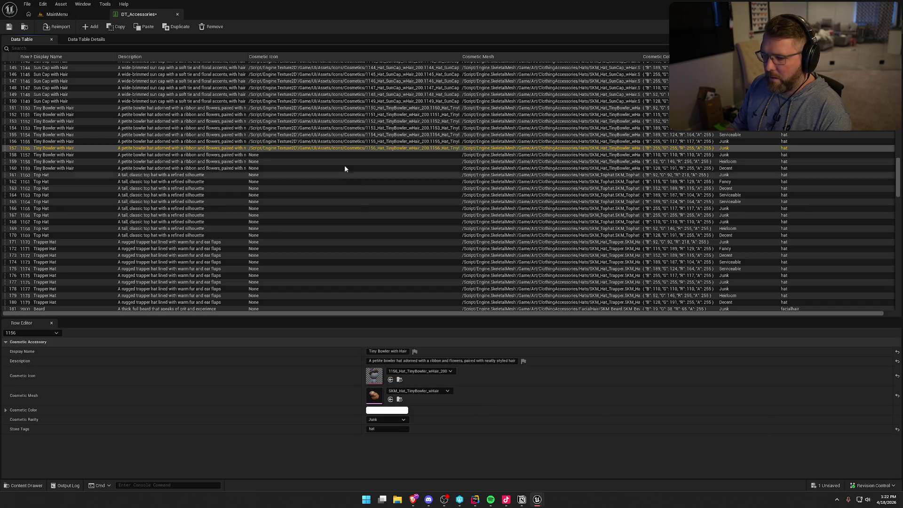
pyautogui.click(341, 154)
pyautogui.moveTo(894, 437); pyautogui.dragTo(375, 378)
pyautogui.click(354, 161)
pyautogui.moveTo(894, 438)
pyautogui.mouseDown()
pyautogui.moveTo(355, 242)
pyautogui.moveTo(375, 378)
pyautogui.mouseUp()
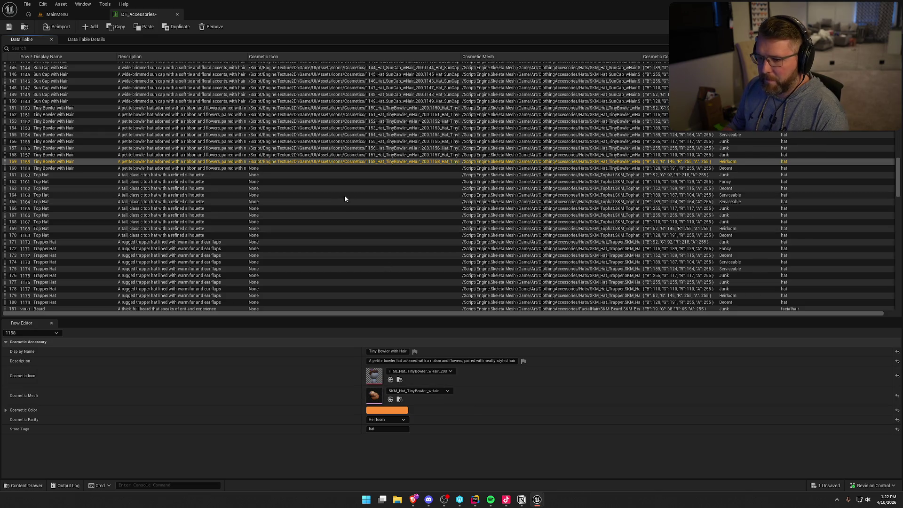
pyautogui.click(335, 168)
pyautogui.moveTo(560, 416)
pyautogui.mouseDown()
pyautogui.moveTo(409, 397)
pyautogui.moveTo(374, 377)
pyautogui.mouseUp()
# Step: Assign matching Tophat_200 icons to Top Hat rows 1160–1165
pyautogui.click(360, 175)
pyautogui.scroll(-2, 395, 198)
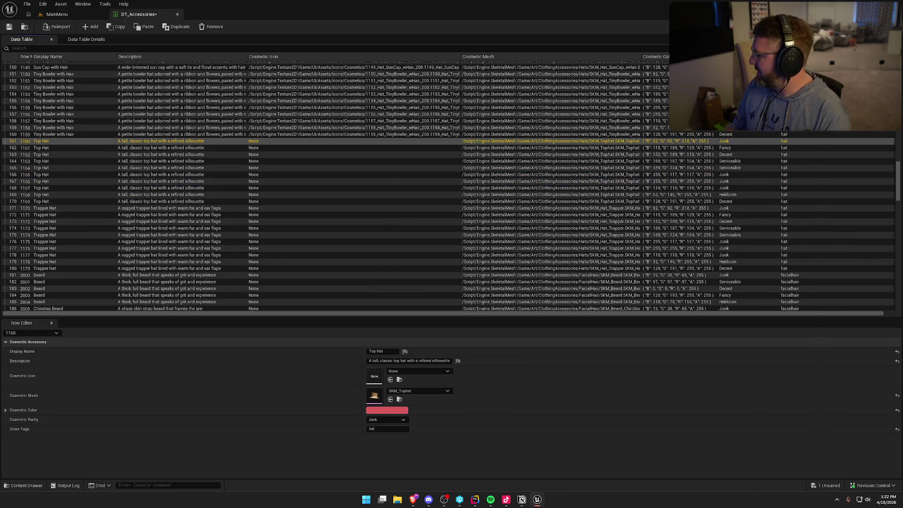
pyautogui.moveTo(560, 416); pyautogui.dragTo(374, 377)
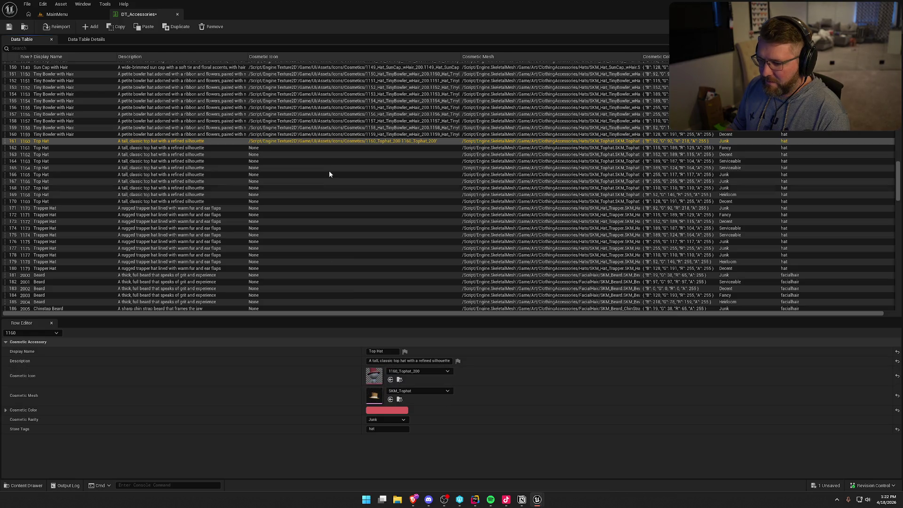
pyautogui.click(331, 148)
pyautogui.moveTo(560, 285)
pyautogui.mouseDown()
pyautogui.moveTo(390, 358)
pyautogui.moveTo(374, 376)
pyautogui.mouseUp()
pyautogui.click(341, 155)
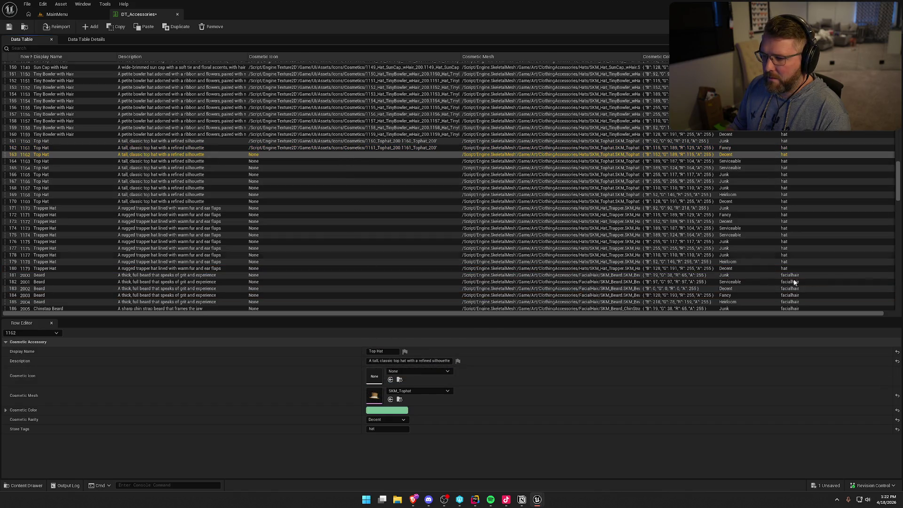
pyautogui.moveTo(560, 285); pyautogui.dragTo(376, 376)
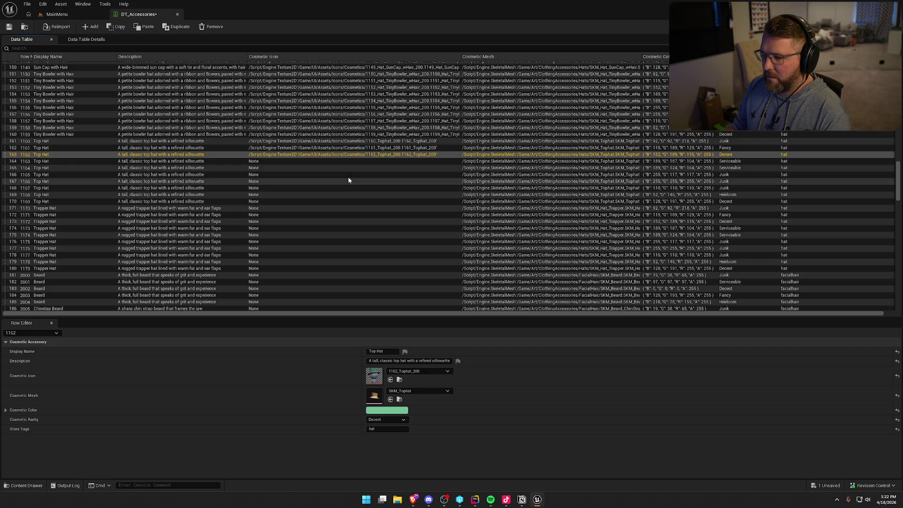
pyautogui.click(351, 161)
pyautogui.moveTo(560, 285); pyautogui.dragTo(375, 376)
pyautogui.click(366, 169)
pyautogui.moveTo(560, 284)
pyautogui.mouseDown()
pyautogui.moveTo(472, 384)
pyautogui.moveTo(375, 377)
pyautogui.mouseUp()
pyautogui.click(374, 175)
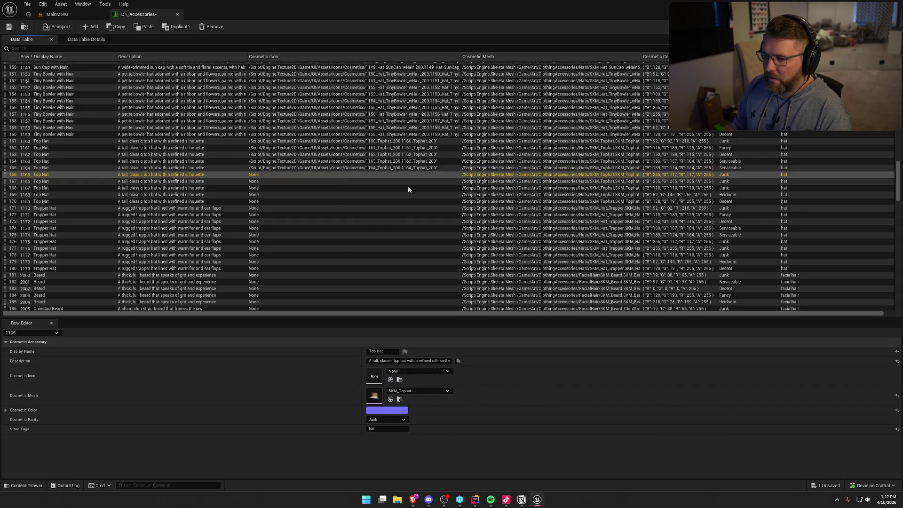
pyautogui.moveTo(560, 285)
pyautogui.mouseDown()
pyautogui.moveTo(466, 398)
pyautogui.moveTo(376, 376)
pyautogui.mouseUp()
# Step: Give Top Hat rows 1166–1169 and Trapper Hat row 1170 their matching icons
pyautogui.click(356, 181)
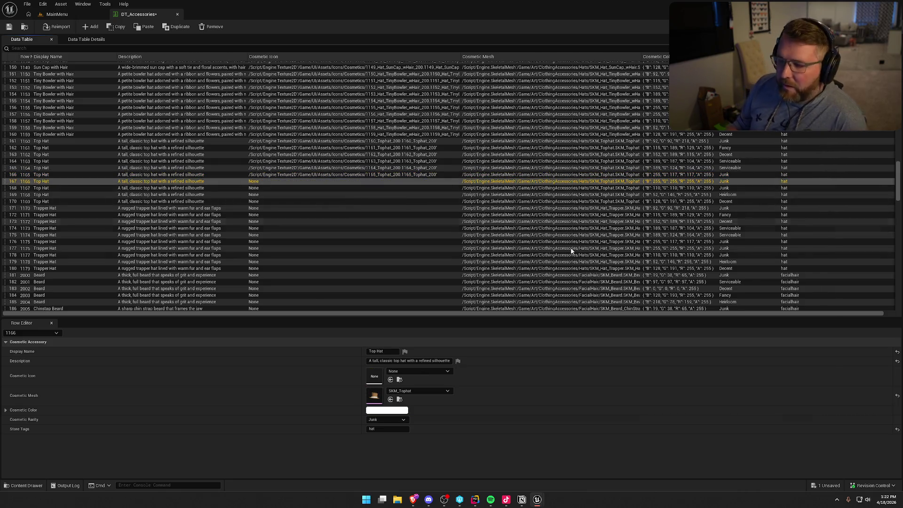
pyautogui.moveTo(901, 377)
pyautogui.mouseDown()
pyautogui.moveTo(772, 363)
pyautogui.moveTo(376, 377)
pyautogui.mouseUp()
pyautogui.scroll(-1, 409, 192)
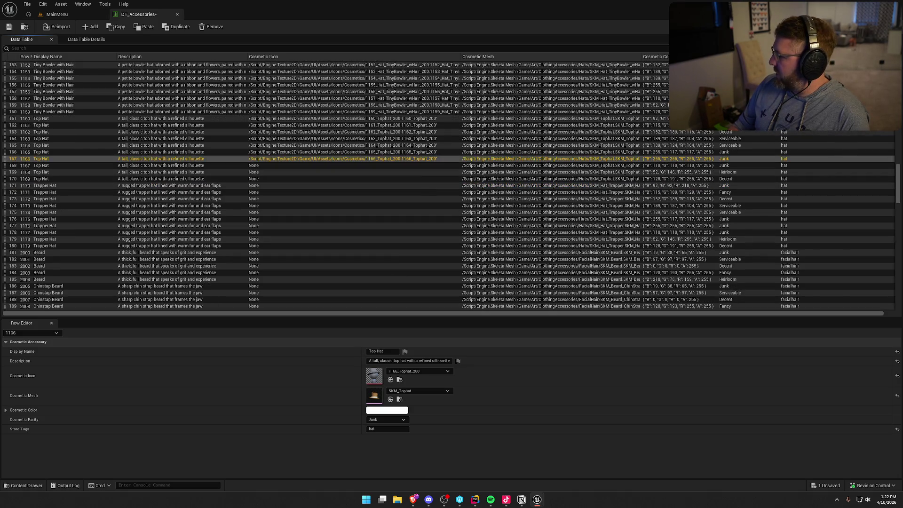
pyautogui.moveTo(901, 376)
pyautogui.mouseDown()
pyautogui.moveTo(349, 401)
pyautogui.moveTo(367, 395)
pyautogui.moveTo(323, 169)
pyautogui.mouseUp()
pyautogui.click(323, 166)
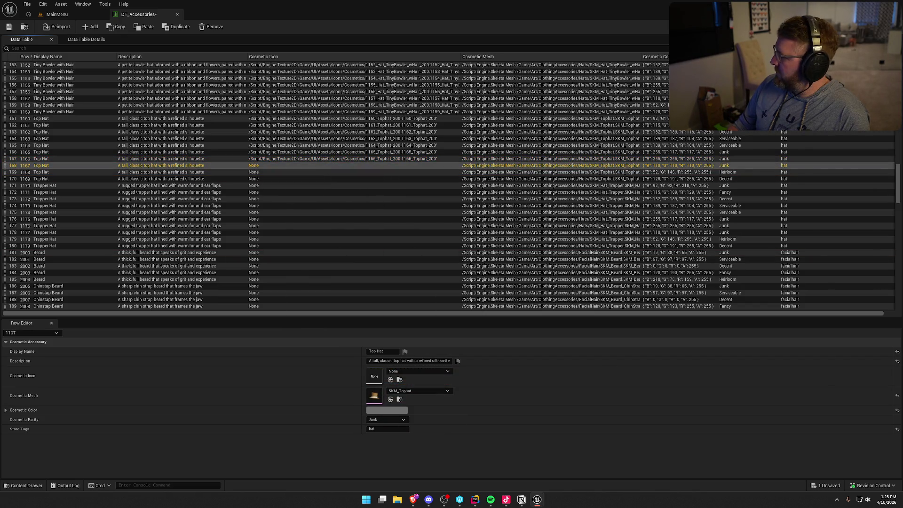
pyautogui.moveTo(901, 376); pyautogui.dragTo(374, 377)
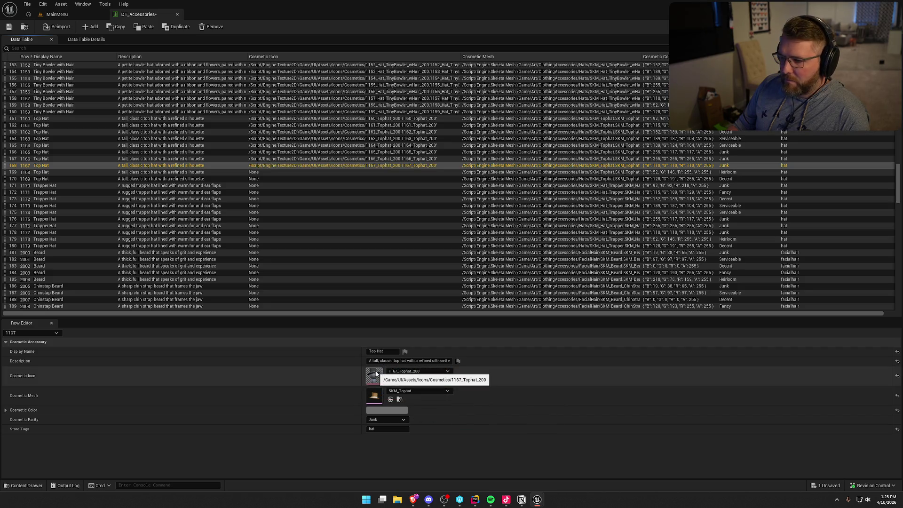
pyautogui.click(323, 172)
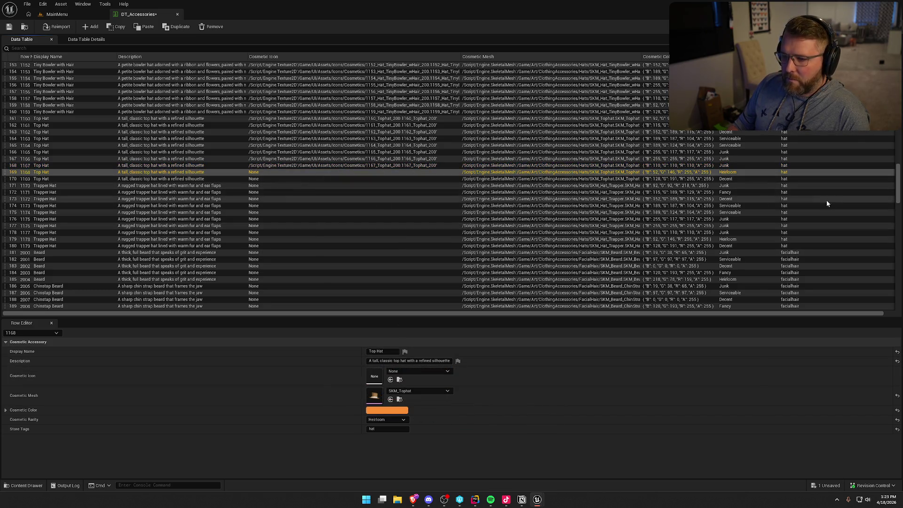
pyautogui.moveTo(901, 377); pyautogui.dragTo(374, 376)
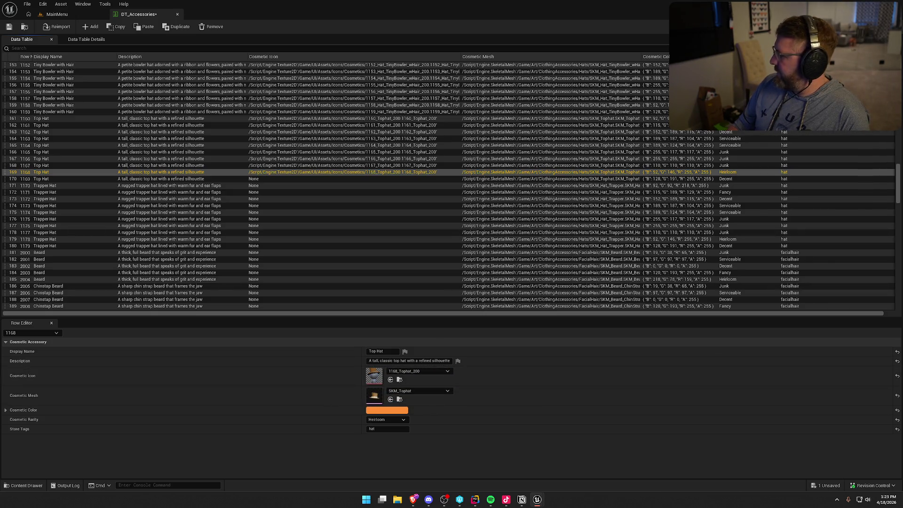
pyautogui.click(382, 179)
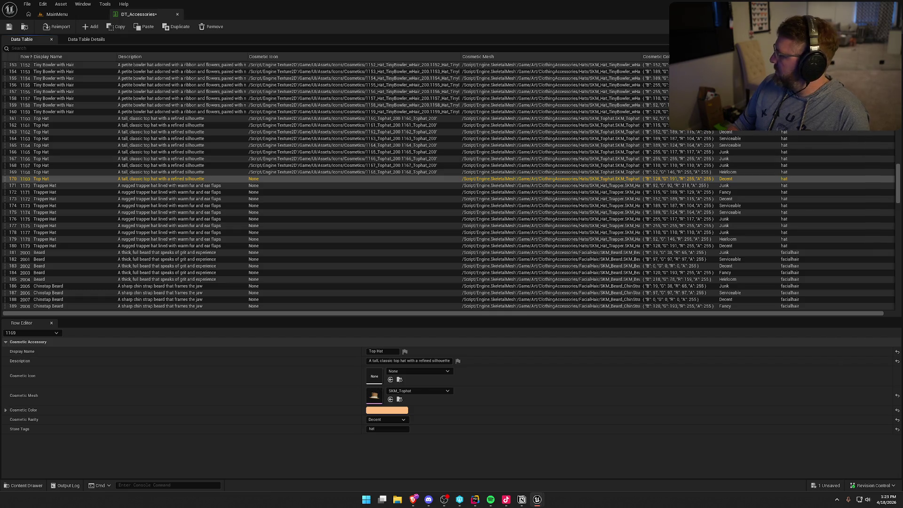
pyautogui.moveTo(901, 376); pyautogui.dragTo(375, 376)
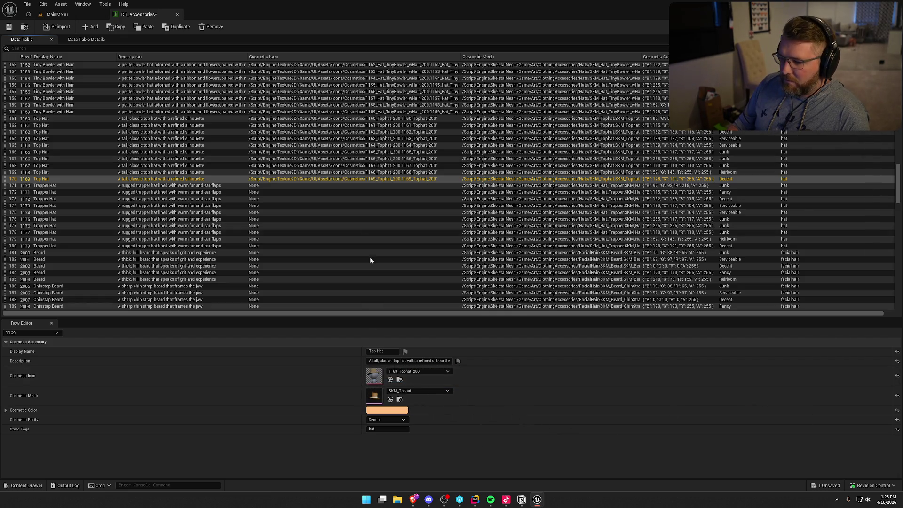
pyautogui.click(323, 185)
pyautogui.moveTo(901, 377); pyautogui.dragTo(374, 376)
# Step: Give Trapper Hat rows 1171–1174 their matching Hat_Trapper_200 icons
pyautogui.click(374, 192)
pyautogui.moveTo(901, 376)
pyautogui.mouseDown()
pyautogui.moveTo(805, 346)
pyautogui.moveTo(374, 377)
pyautogui.mouseUp()
pyautogui.click(340, 199)
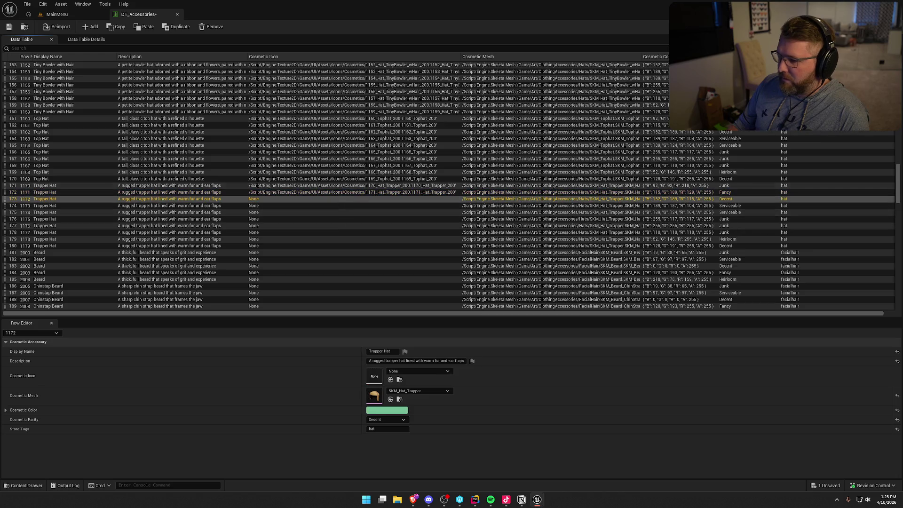
pyautogui.moveTo(901, 377); pyautogui.dragTo(374, 377)
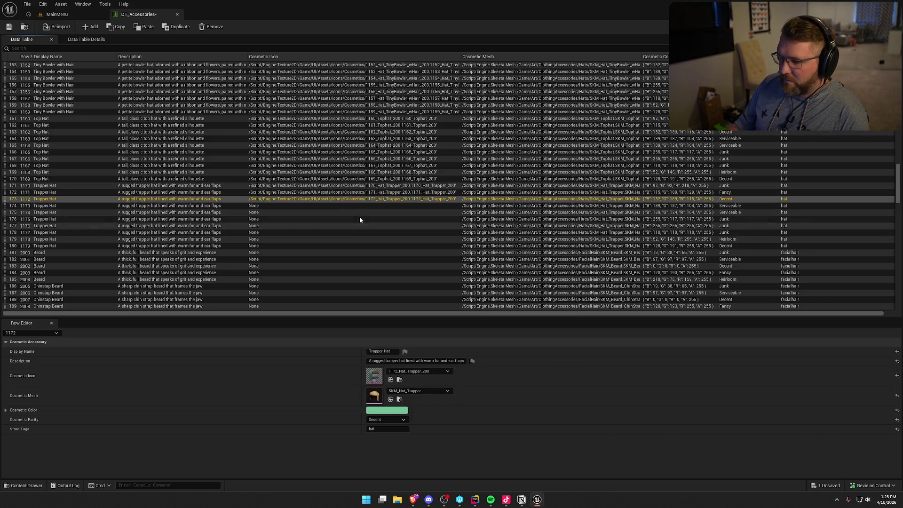
pyautogui.click(360, 206)
pyautogui.moveTo(901, 377)
pyautogui.mouseDown()
pyautogui.moveTo(626, 395)
pyautogui.moveTo(390, 393)
pyautogui.moveTo(374, 376)
pyautogui.mouseUp()
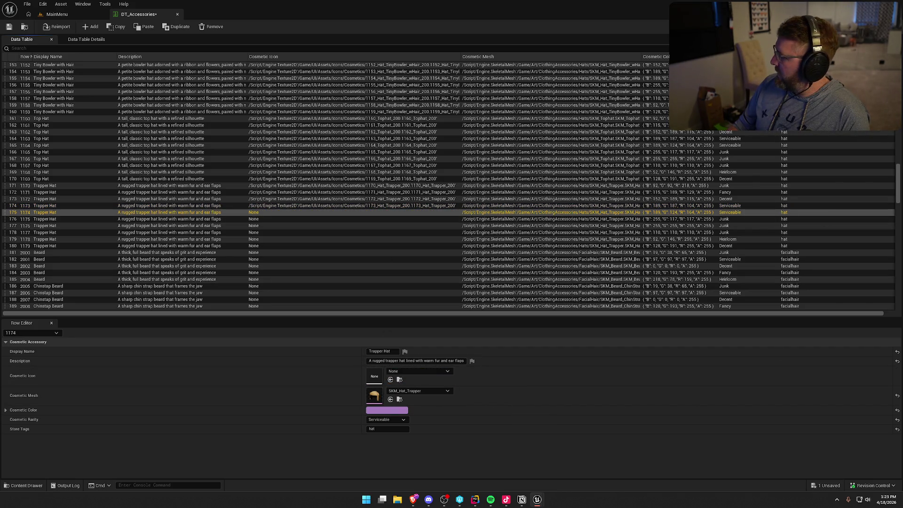
pyautogui.moveTo(901, 377)
pyautogui.mouseDown()
pyautogui.moveTo(522, 398)
pyautogui.moveTo(375, 376)
pyautogui.mouseUp()
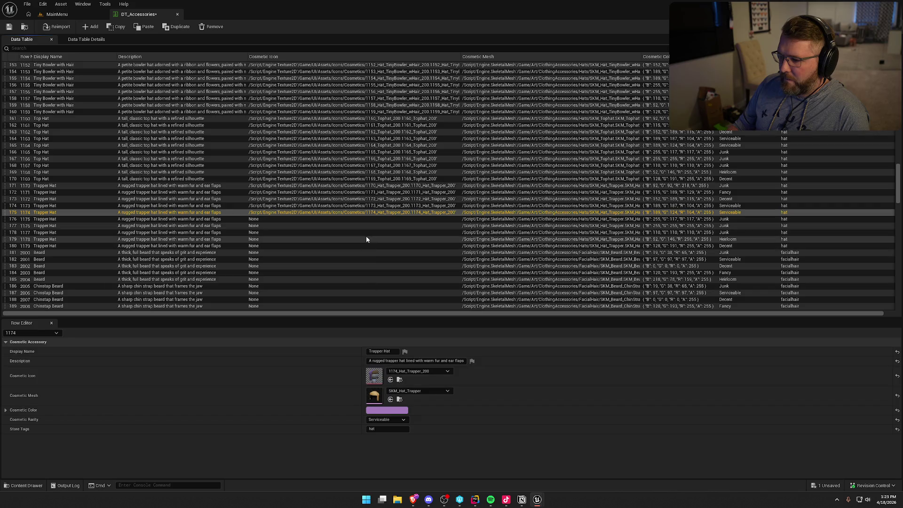
# Step: Give Trapper Hat rows 1175–1179 their matching Hat_Trapper_200 icons
pyautogui.click(369, 220)
pyautogui.moveTo(901, 377)
pyautogui.mouseDown()
pyautogui.moveTo(804, 327)
pyautogui.moveTo(374, 376)
pyautogui.mouseUp()
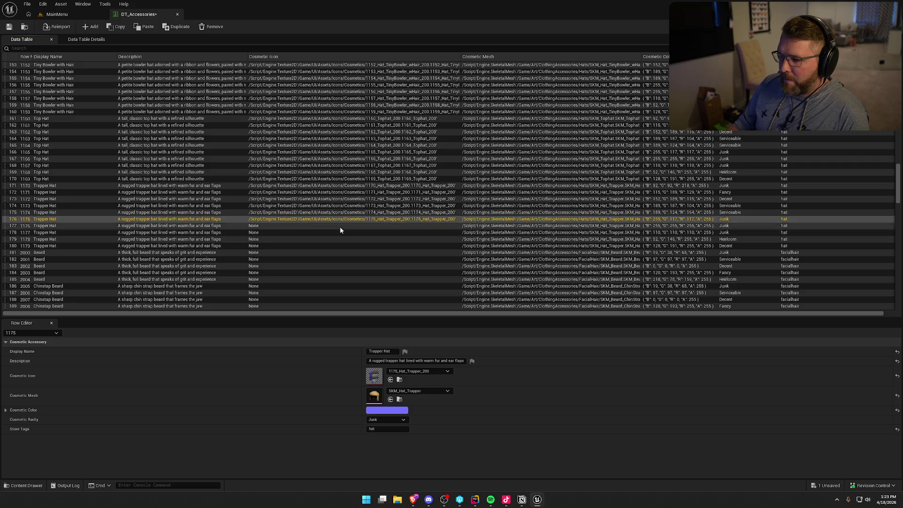
pyautogui.click(341, 228)
pyautogui.moveTo(902, 376); pyautogui.dragTo(375, 377)
pyautogui.click(471, 232)
pyautogui.moveTo(902, 376); pyautogui.dragTo(374, 377)
pyautogui.click(371, 240)
pyautogui.moveTo(902, 377); pyautogui.dragTo(374, 377)
pyautogui.click(376, 246)
pyautogui.click(376, 245)
pyautogui.moveTo(902, 376)
pyautogui.mouseDown()
pyautogui.moveTo(716, 357)
pyautogui.moveTo(388, 384)
pyautogui.moveTo(374, 377)
pyautogui.mouseUp()
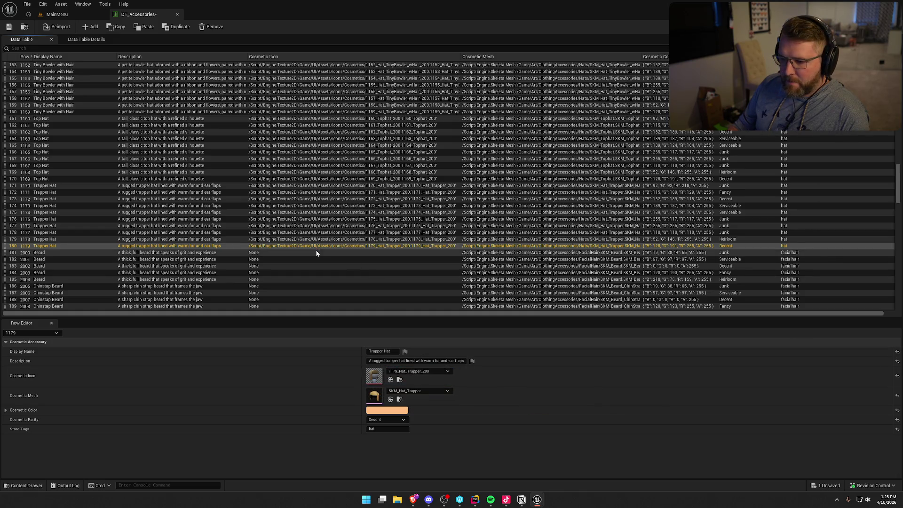
pyautogui.click(330, 253)
# Step: Give Beard rows 2000–2004 their matching 2000–2004_Beard_200 Cosmetic Icon textures
pyautogui.scroll(-5, 385, 257)
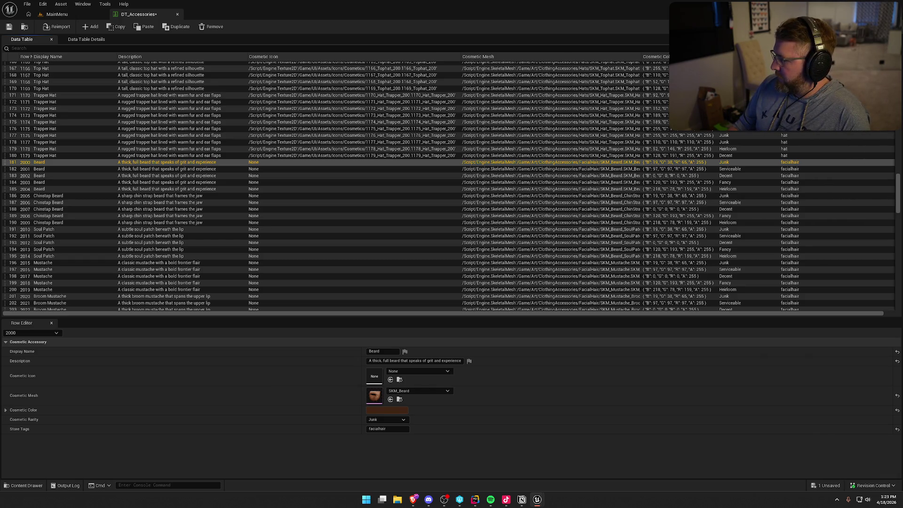
pyautogui.moveTo(902, 372); pyautogui.dragTo(374, 377)
pyautogui.press('Down')
pyautogui.moveTo(902, 371)
pyautogui.mouseDown()
pyautogui.moveTo(600, 348)
pyautogui.moveTo(375, 376)
pyautogui.mouseUp()
pyautogui.click(368, 177)
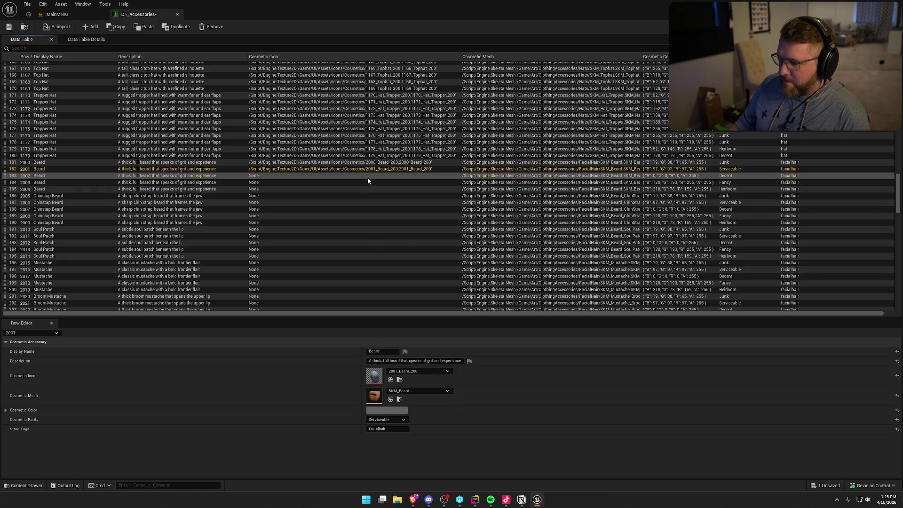
pyautogui.click(368, 178)
pyautogui.moveTo(902, 372)
pyautogui.mouseDown()
pyautogui.moveTo(866, 291)
pyautogui.moveTo(375, 377)
pyautogui.mouseUp()
pyautogui.click(363, 183)
pyautogui.moveTo(902, 371); pyautogui.dragTo(375, 377)
pyautogui.click(383, 189)
pyautogui.moveTo(902, 372)
pyautogui.mouseDown()
pyautogui.moveTo(372, 230)
pyautogui.moveTo(375, 377)
pyautogui.mouseUp()
# Step: Give Chinstrap Beard rows 2005–2009 their matching Beard_ChinStrap icon textures
pyautogui.click(358, 198)
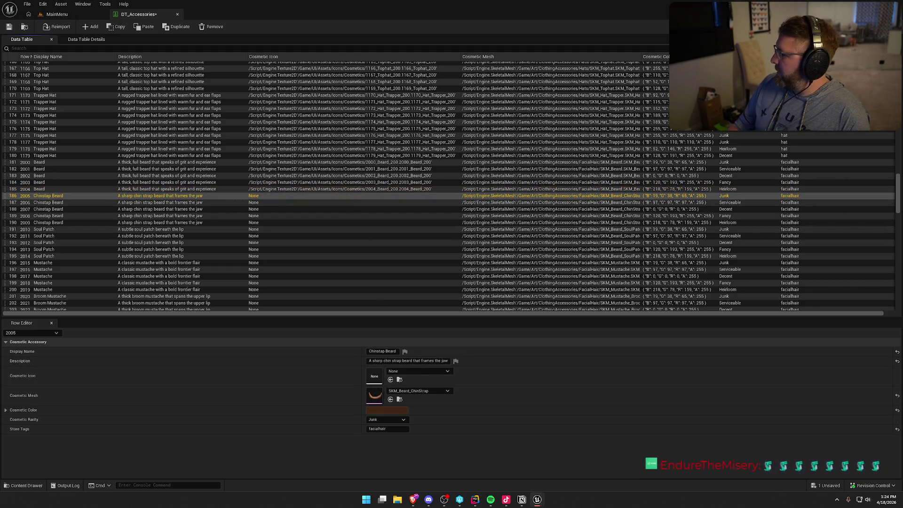
pyautogui.moveTo(902, 371); pyautogui.dragTo(374, 377)
pyautogui.click(393, 202)
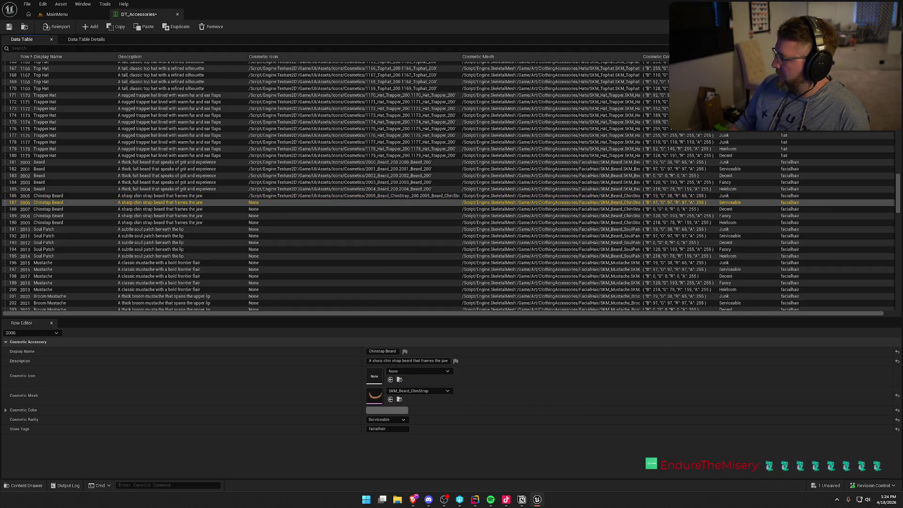
pyautogui.moveTo(902, 372); pyautogui.dragTo(374, 376)
pyautogui.click(380, 209)
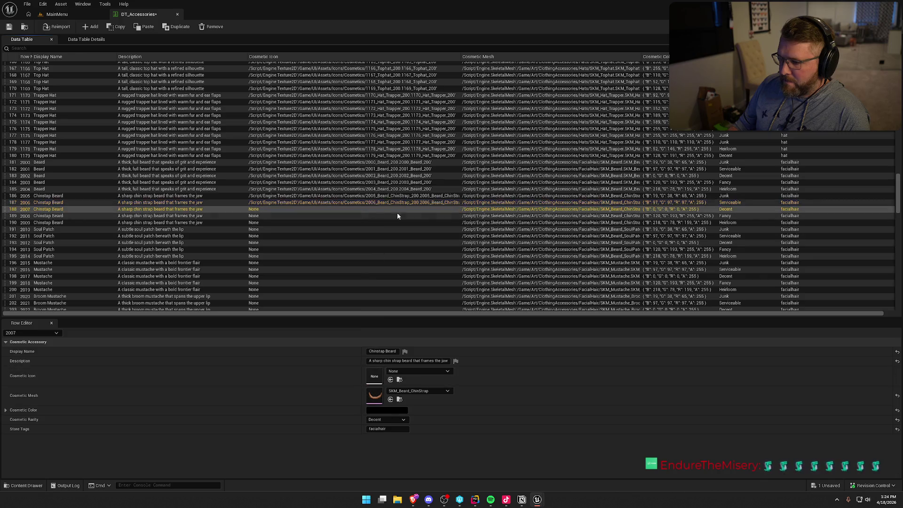
pyautogui.moveTo(902, 371)
pyautogui.mouseDown()
pyautogui.moveTo(480, 315)
pyautogui.moveTo(374, 376)
pyautogui.mouseUp()
pyautogui.click(351, 214)
pyautogui.moveTo(902, 372); pyautogui.dragTo(375, 376)
pyautogui.click(362, 222)
pyautogui.moveTo(902, 371)
pyautogui.mouseDown()
pyautogui.moveTo(541, 348)
pyautogui.moveTo(375, 376)
pyautogui.mouseUp()
# Step: Give Soul Patch rows 2010–2014 their matching Beard_SoulPatch icon textures
pyautogui.click(394, 229)
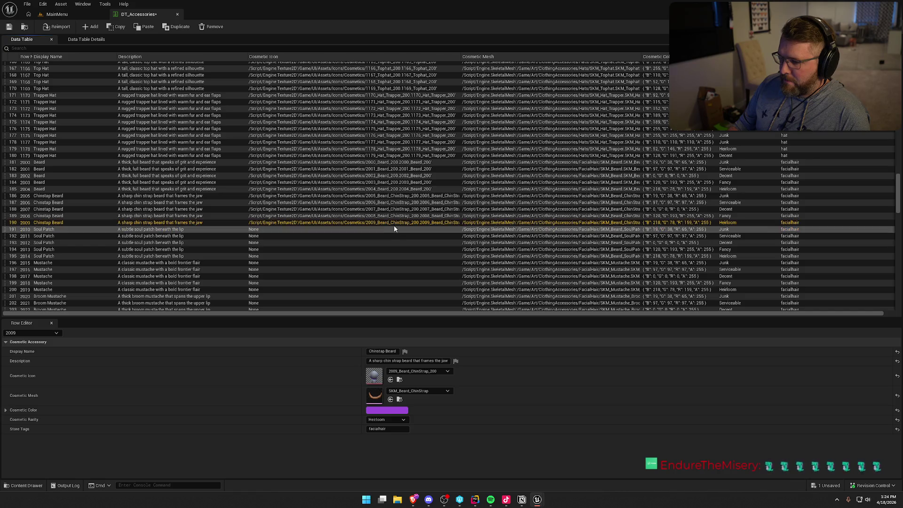
pyautogui.click(395, 229)
pyautogui.moveTo(902, 371)
pyautogui.mouseDown()
pyautogui.moveTo(541, 426)
pyautogui.moveTo(376, 377)
pyautogui.mouseUp()
pyautogui.click(379, 235)
pyautogui.moveTo(902, 372)
pyautogui.mouseDown()
pyautogui.moveTo(764, 323)
pyautogui.moveTo(399, 382)
pyautogui.moveTo(376, 376)
pyautogui.mouseUp()
pyautogui.click(385, 246)
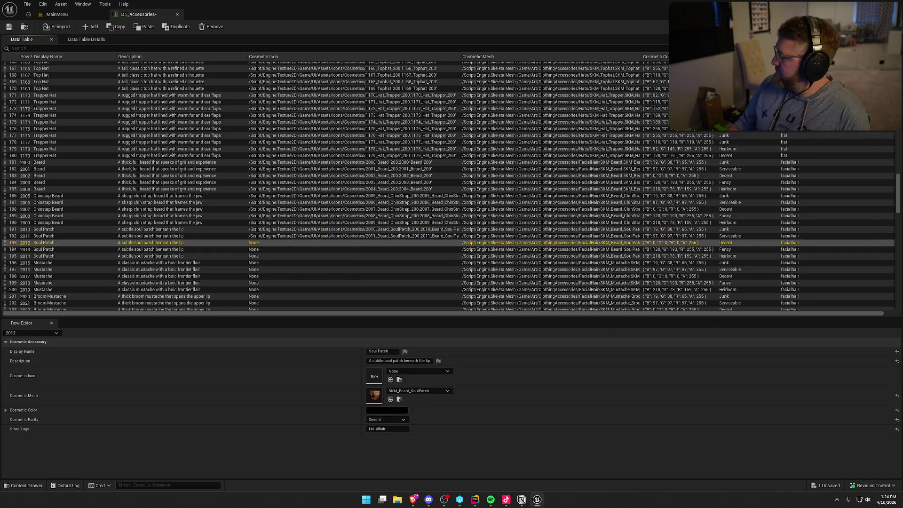
pyautogui.moveTo(902, 372); pyautogui.dragTo(374, 377)
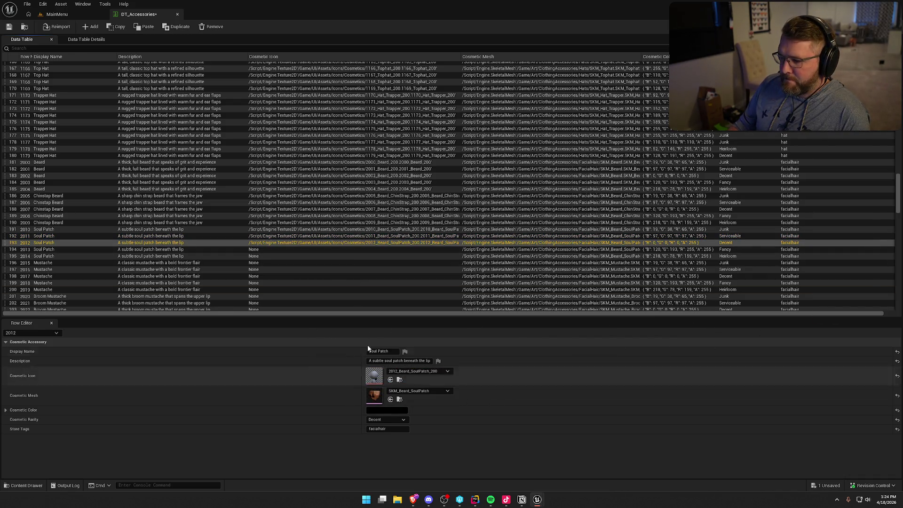
pyautogui.click(340, 249)
pyautogui.moveTo(902, 372)
pyautogui.mouseDown()
pyautogui.moveTo(442, 399)
pyautogui.moveTo(375, 377)
pyautogui.mouseUp()
pyautogui.click(377, 256)
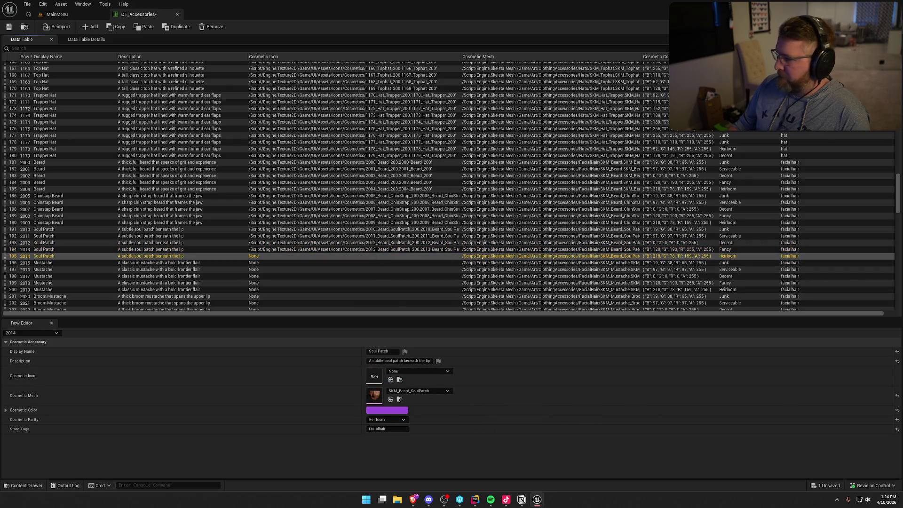
pyautogui.moveTo(902, 372); pyautogui.dragTo(375, 376)
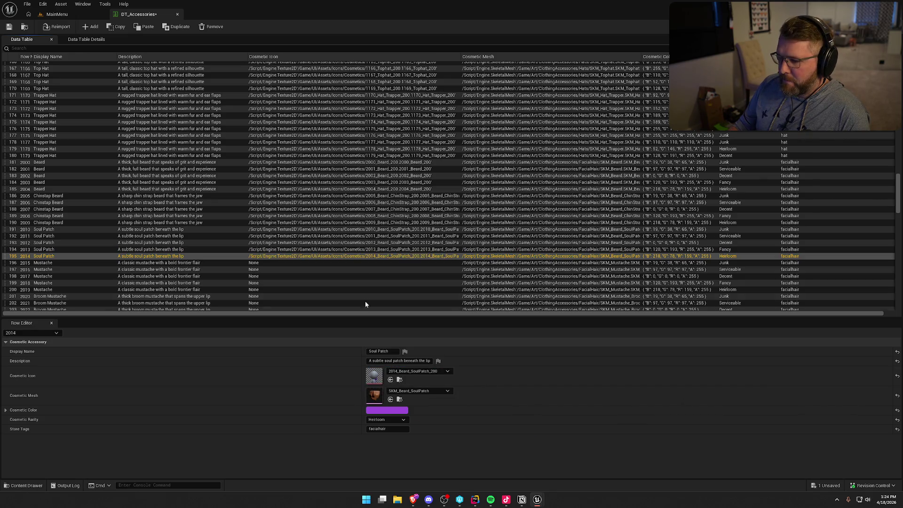
# Step: Give Mustache rows 2015–2017 their 2015–2017_Mustache_200 icon textures
pyautogui.click(468, 265)
pyautogui.moveTo(902, 372)
pyautogui.mouseDown()
pyautogui.moveTo(520, 384)
pyautogui.moveTo(376, 376)
pyautogui.mouseUp()
pyautogui.click(391, 273)
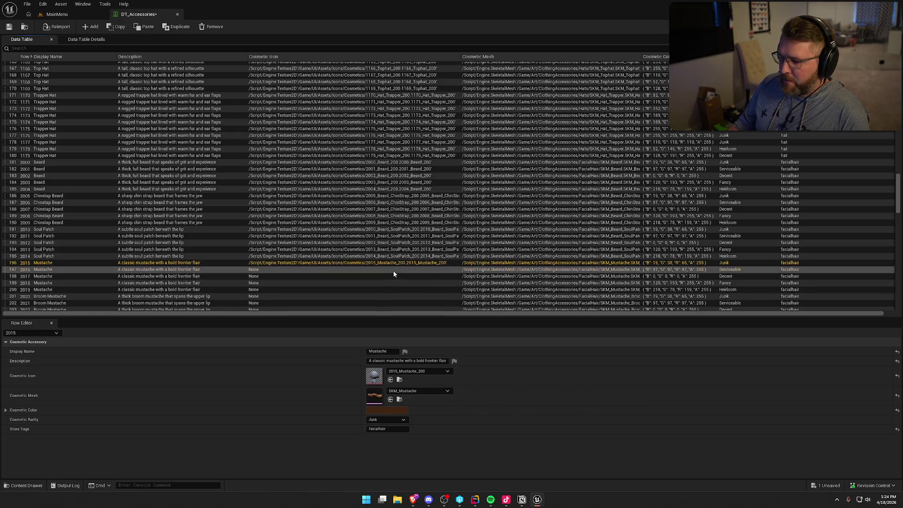
pyautogui.click(391, 271)
pyautogui.moveTo(902, 372); pyautogui.dragTo(376, 376)
pyautogui.click(381, 278)
pyautogui.moveTo(902, 372)
pyautogui.mouseDown()
pyautogui.moveTo(362, 370)
pyautogui.moveTo(375, 376)
pyautogui.mouseUp()
# Step: Give Mustache rows 2018 and 2019 their 2018_Mustache_200 and 2019_Mustache_200 icons
pyautogui.click(366, 284)
pyautogui.scroll(-3, 432, 269)
pyautogui.scroll(-3, 432, 269)
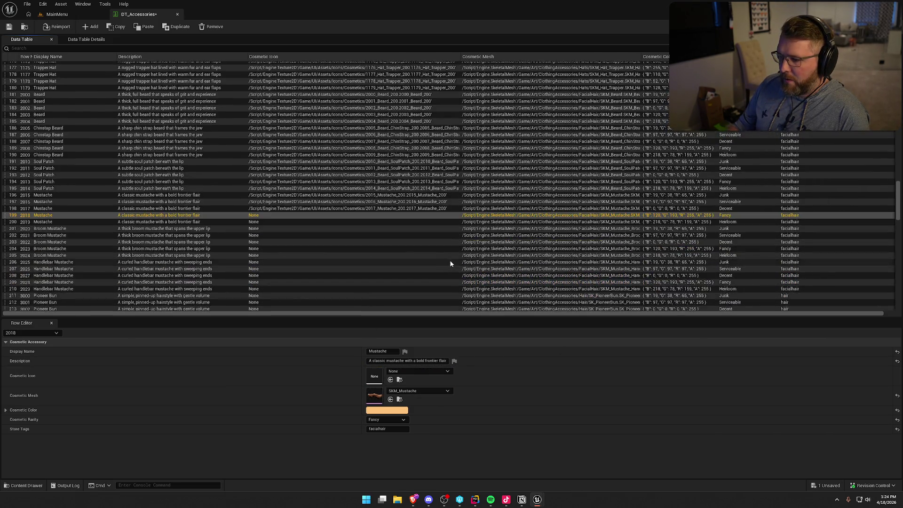
pyautogui.moveTo(902, 372); pyautogui.dragTo(343, 377)
pyautogui.click(329, 187)
pyautogui.click(329, 187)
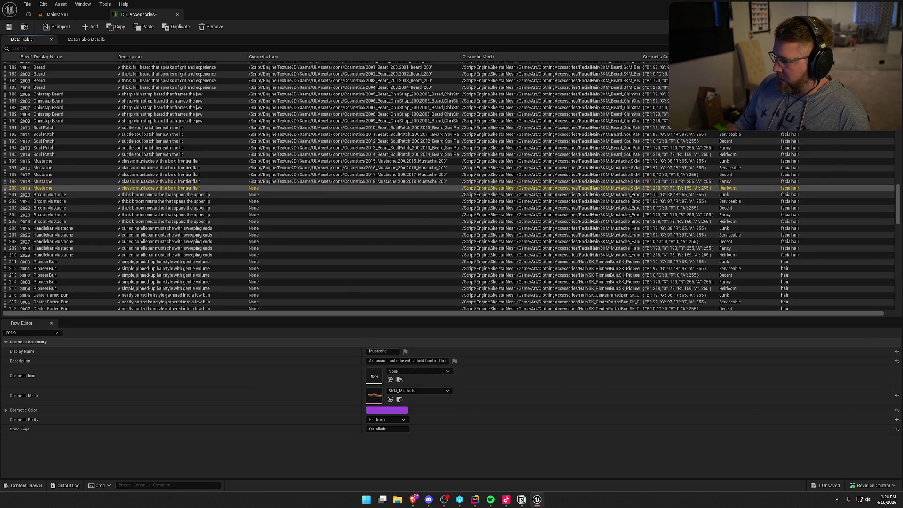
pyautogui.moveTo(902, 371); pyautogui.dragTo(377, 377)
# Step: Give Broom Mustache rows 2020–2024 their matching Mustache_Broom_200 icon textures
pyautogui.click(382, 196)
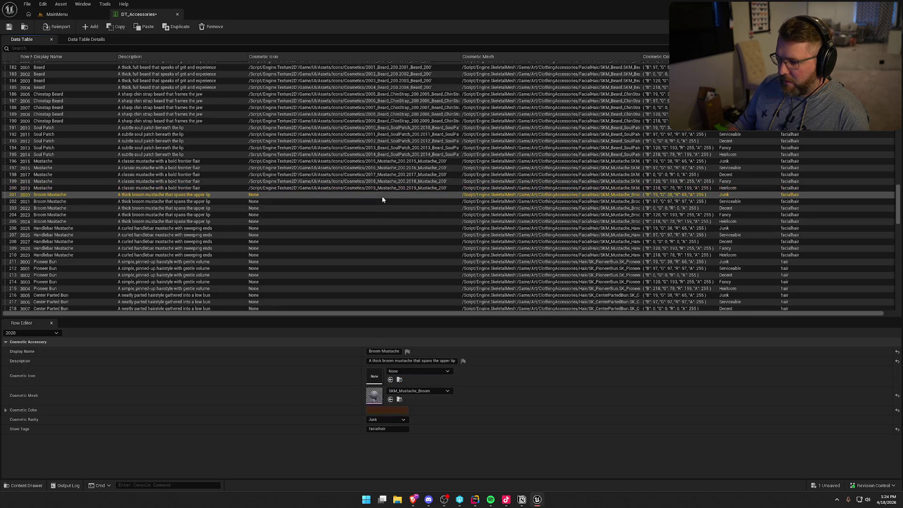
pyautogui.moveTo(902, 371); pyautogui.dragTo(379, 376)
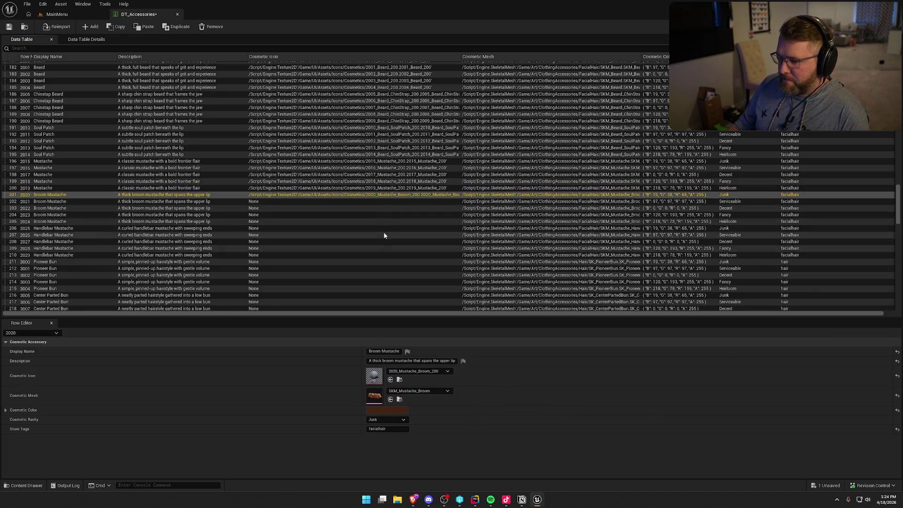
pyautogui.click(383, 201)
pyautogui.moveTo(902, 372); pyautogui.dragTo(376, 376)
pyautogui.click(383, 208)
pyautogui.moveTo(902, 372); pyautogui.dragTo(376, 376)
pyautogui.click(383, 215)
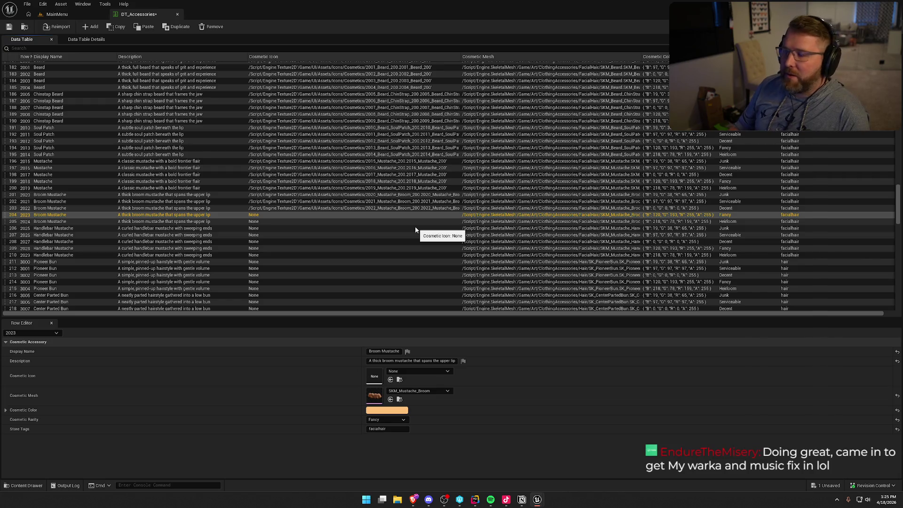
pyautogui.moveTo(902, 357)
pyautogui.mouseDown()
pyautogui.moveTo(826, 352)
pyautogui.moveTo(377, 376)
pyautogui.mouseUp()
pyautogui.click(397, 223)
pyautogui.moveTo(902, 372); pyautogui.dragTo(374, 375)
# Step: Give Handlebar Mustache rows 2025–2027 their matching icon textures
pyautogui.click(456, 229)
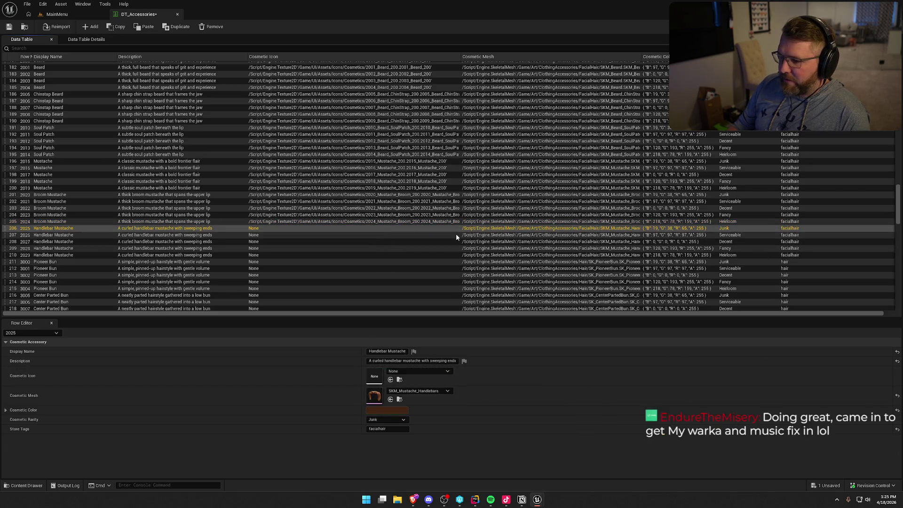
pyautogui.moveTo(902, 376)
pyautogui.mouseDown()
pyautogui.moveTo(480, 385)
pyautogui.moveTo(376, 377)
pyautogui.mouseUp()
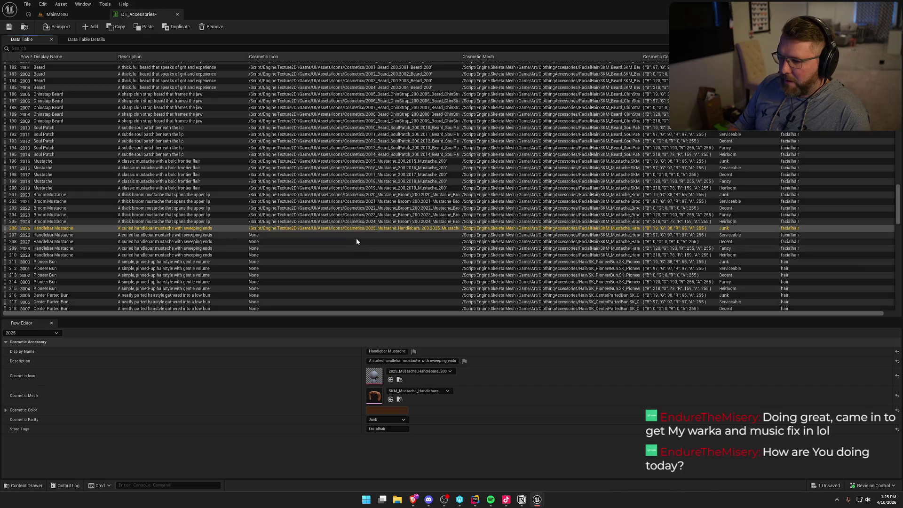
pyautogui.click(382, 236)
pyautogui.moveTo(902, 376)
pyautogui.mouseDown()
pyautogui.moveTo(534, 400)
pyautogui.moveTo(375, 378)
pyautogui.mouseUp()
pyautogui.click(388, 242)
pyautogui.moveTo(902, 376); pyautogui.dragTo(375, 378)
pyautogui.click(391, 248)
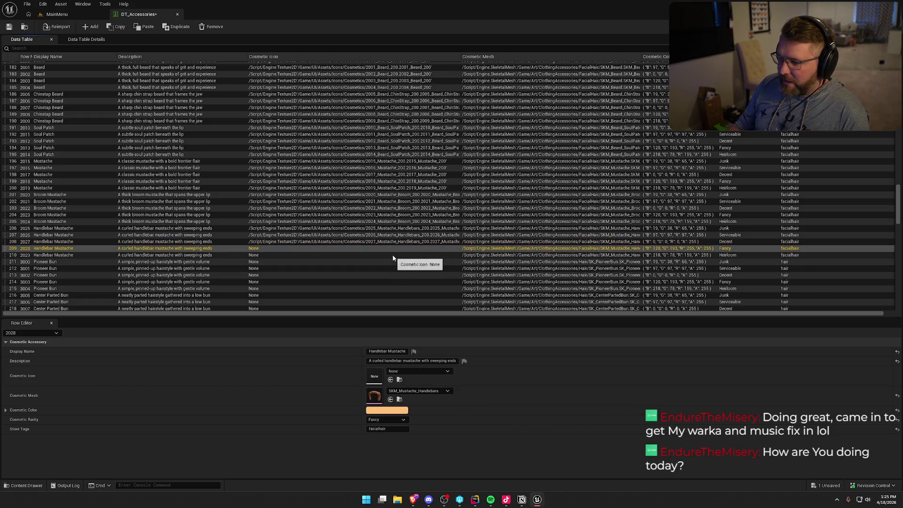
pyautogui.scroll(-1, 393, 233)
# Step: Give Handlebar Mustache rows 2028 and 2029 their matching icon textures
pyautogui.scroll(-3, 390, 221)
pyautogui.moveTo(902, 377); pyautogui.dragTo(375, 377)
pyautogui.click(311, 175)
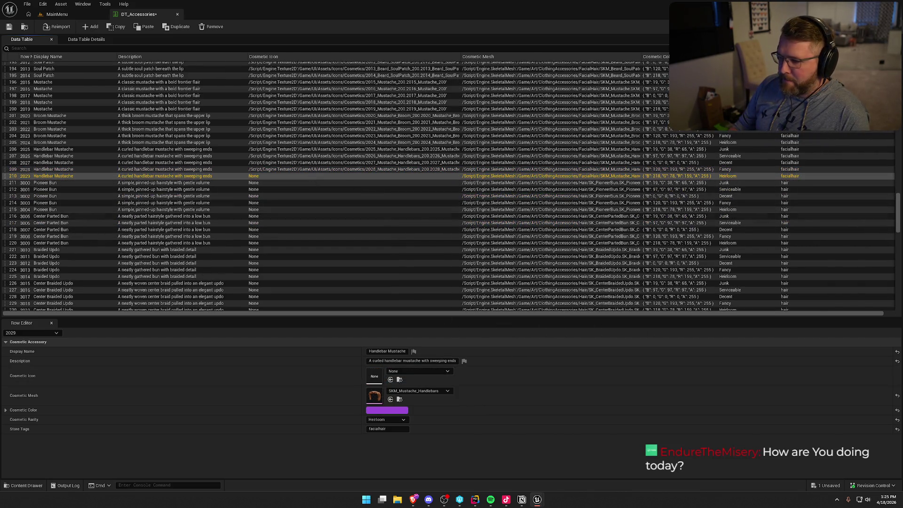
pyautogui.moveTo(902, 376); pyautogui.dragTo(374, 377)
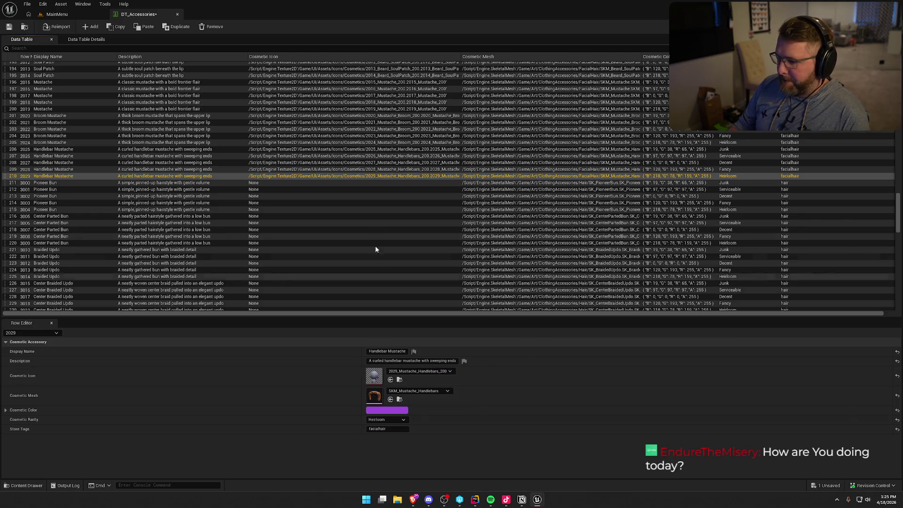
# Step: Give Pioneer Bun rows 3000–3005 their matching PioneerBun_200 icon textures
pyautogui.click(374, 184)
pyautogui.moveTo(902, 376); pyautogui.dragTo(375, 377)
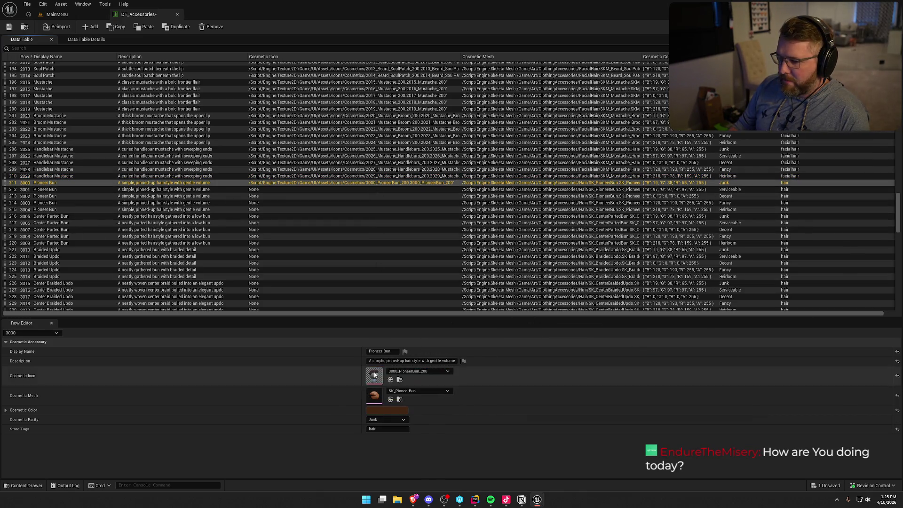
pyautogui.click(354, 189)
pyautogui.moveTo(902, 376); pyautogui.dragTo(374, 377)
pyautogui.click(354, 195)
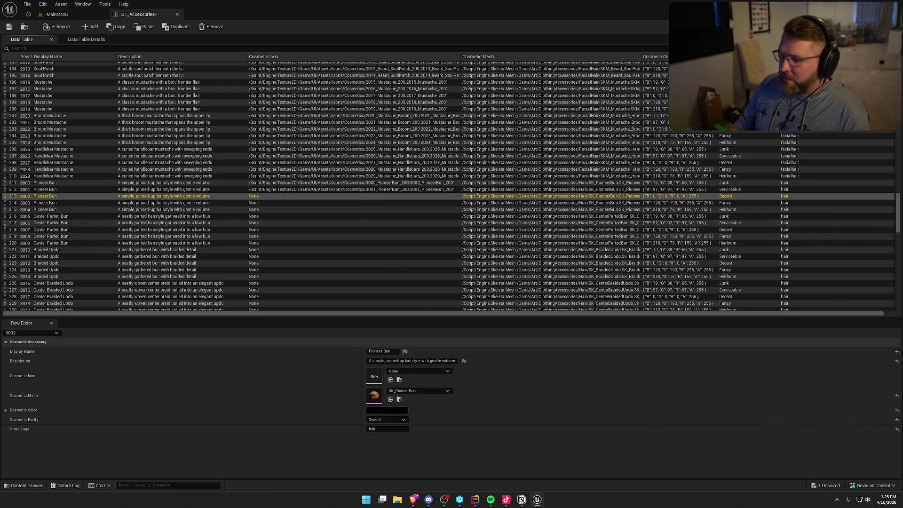
pyautogui.moveTo(902, 377); pyautogui.dragTo(375, 378)
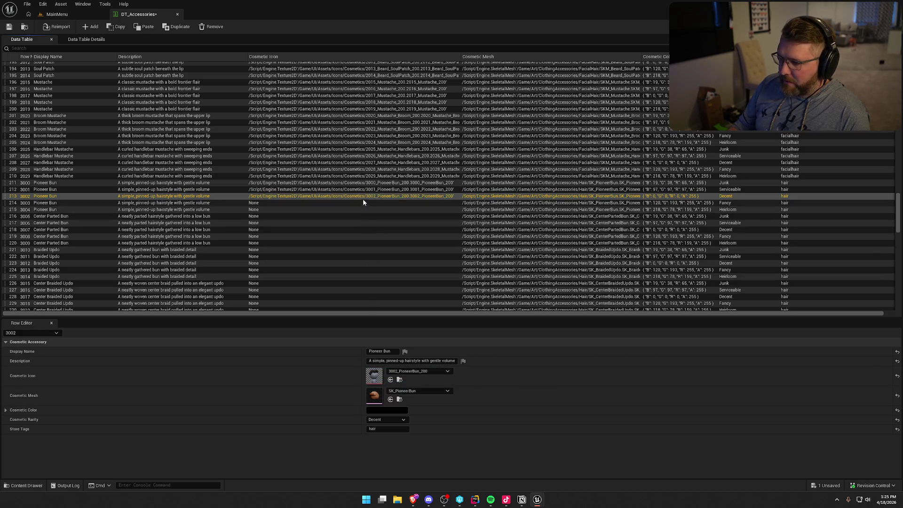
pyautogui.click(365, 203)
pyautogui.moveTo(902, 377)
pyautogui.mouseDown()
pyautogui.moveTo(375, 376)
pyautogui.moveTo(378, 383)
pyautogui.moveTo(378, 371)
pyautogui.mouseUp()
pyautogui.click(375, 209)
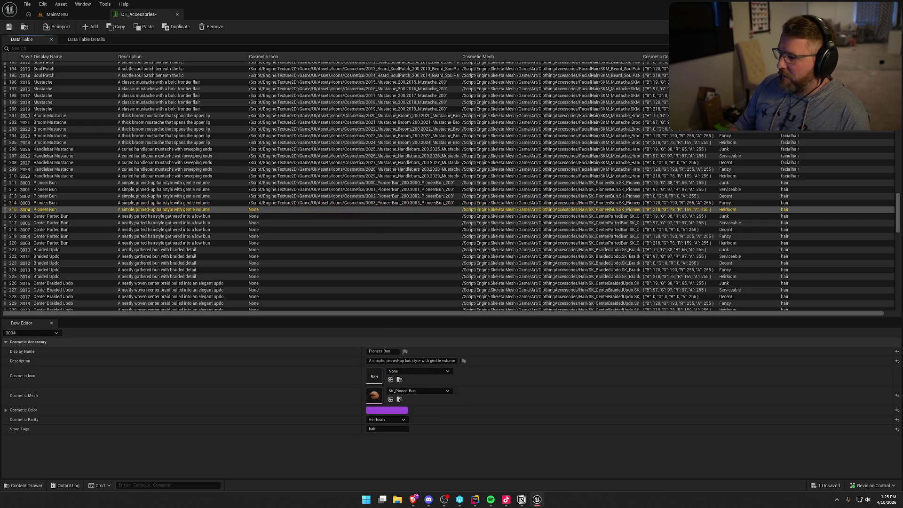
pyautogui.moveTo(902, 359)
pyautogui.mouseDown()
pyautogui.moveTo(523, 358)
pyautogui.moveTo(375, 376)
pyautogui.mouseUp()
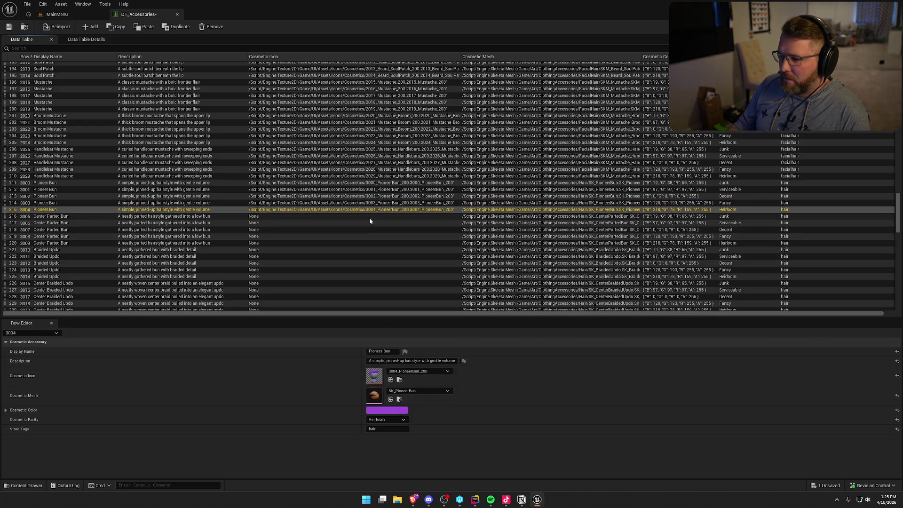
pyautogui.click(368, 217)
pyautogui.moveTo(902, 348)
pyautogui.mouseDown()
pyautogui.moveTo(722, 337)
pyautogui.moveTo(376, 379)
pyautogui.mouseUp()
# Step: Give Center Parted Bun rows 3006–3009 their matching CenterPartedBun_200 icons
pyautogui.click(452, 226)
pyautogui.moveTo(902, 348)
pyautogui.mouseDown()
pyautogui.moveTo(433, 329)
pyautogui.moveTo(375, 377)
pyautogui.mouseUp()
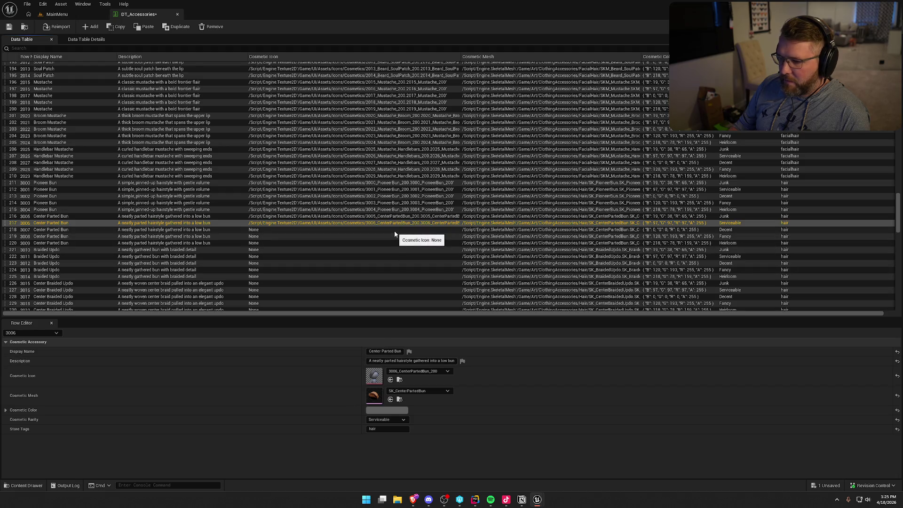
pyautogui.click(394, 230)
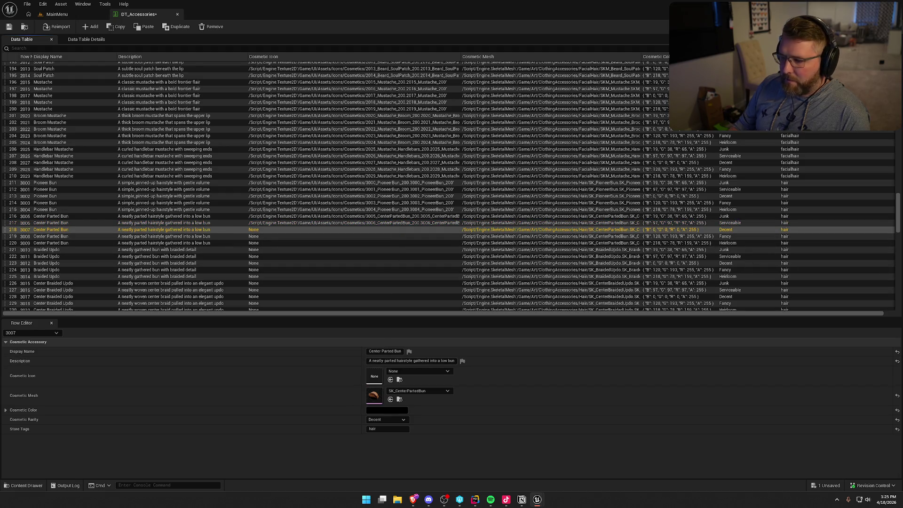
pyautogui.moveTo(902, 348)
pyautogui.mouseDown()
pyautogui.moveTo(363, 375)
pyautogui.moveTo(376, 378)
pyautogui.mouseUp()
pyautogui.click(394, 235)
pyautogui.moveTo(611, 407)
pyautogui.mouseDown()
pyautogui.moveTo(397, 398)
pyautogui.moveTo(375, 375)
pyautogui.mouseUp()
pyautogui.click(386, 244)
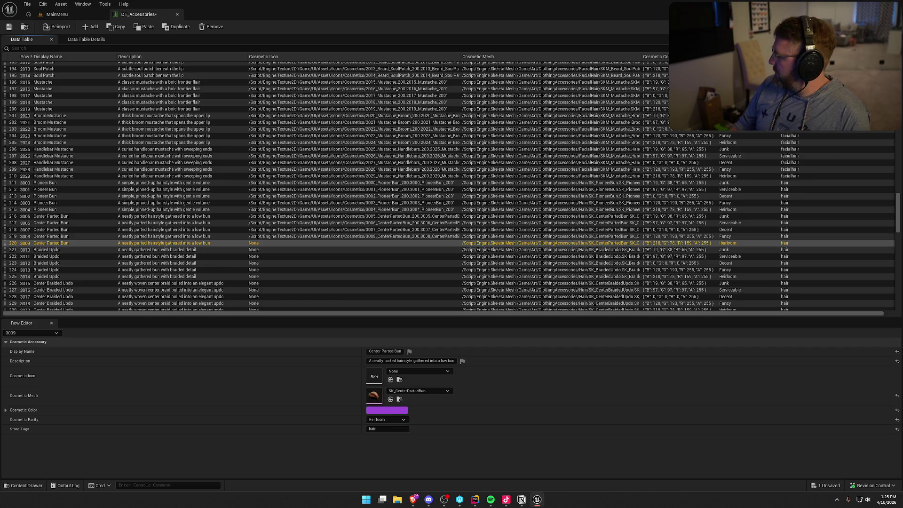
pyautogui.moveTo(902, 374); pyautogui.dragTo(375, 375)
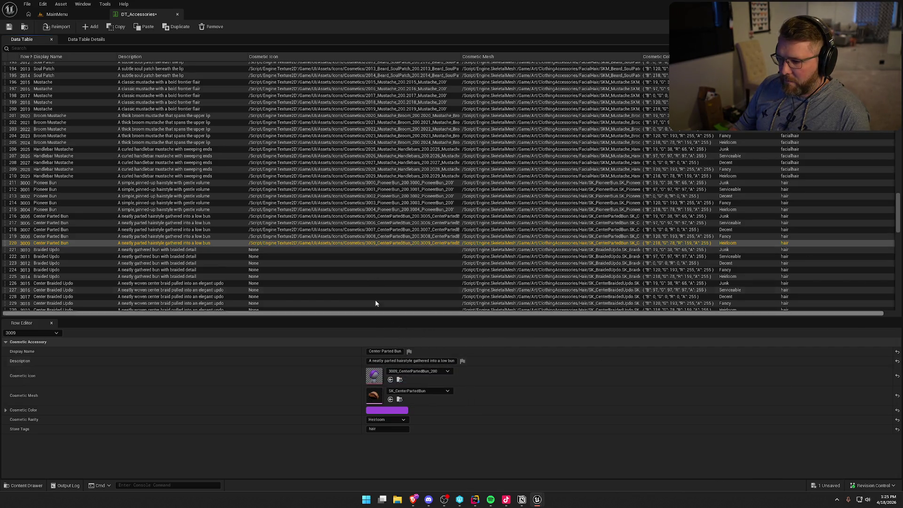
# Step: Give Braided Updo rows 3010–3014 their matching BraidedUpdo_200 icon textures
pyautogui.click(370, 251)
pyautogui.moveTo(902, 375); pyautogui.dragTo(375, 375)
pyautogui.click(471, 257)
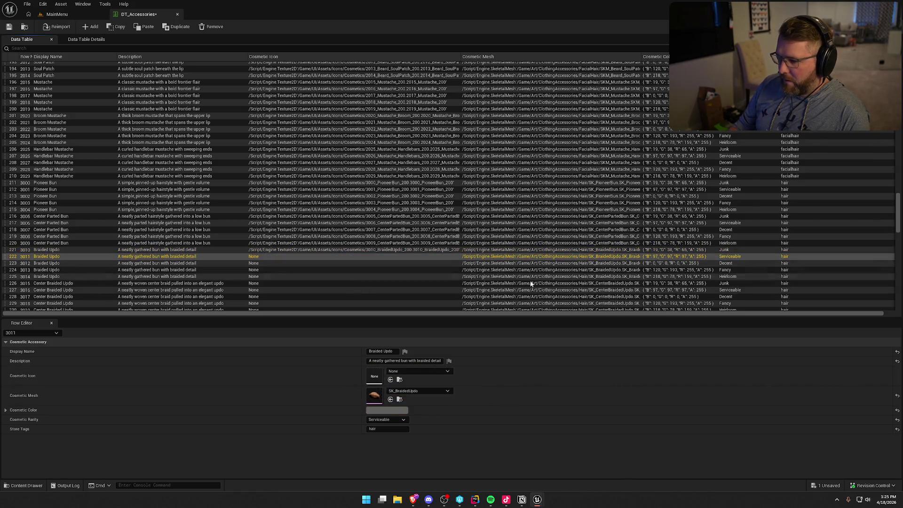
pyautogui.moveTo(902, 374); pyautogui.dragTo(375, 375)
pyautogui.click(468, 264)
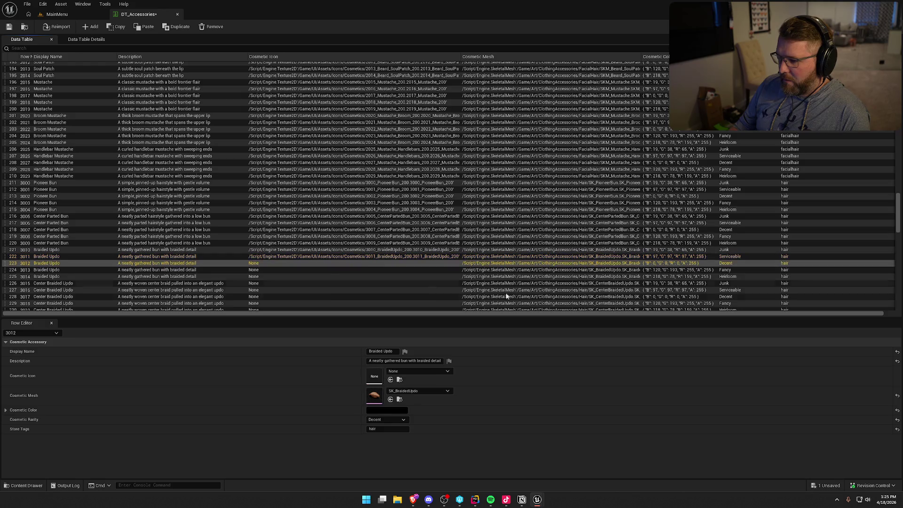
pyautogui.moveTo(902, 374)
pyautogui.mouseDown()
pyautogui.moveTo(534, 393)
pyautogui.moveTo(375, 375)
pyautogui.mouseUp()
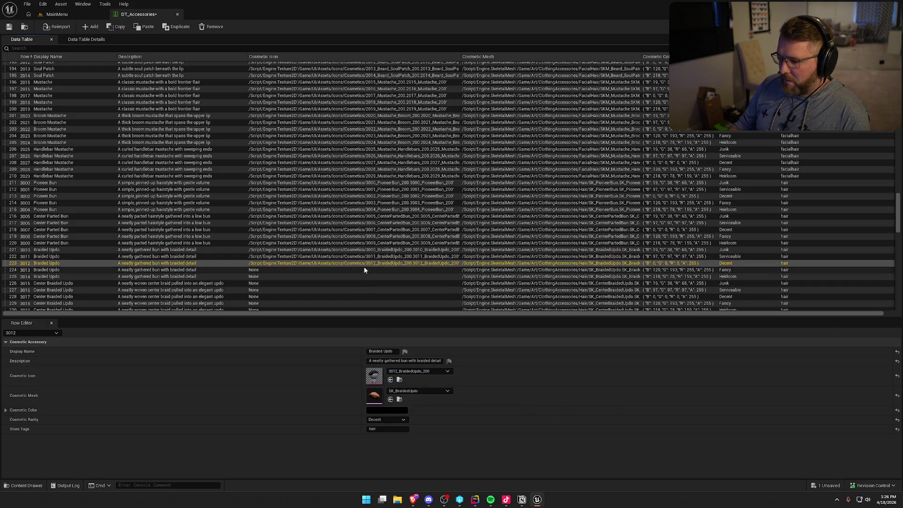
pyautogui.click(364, 269)
pyautogui.moveTo(902, 374)
pyautogui.mouseDown()
pyautogui.moveTo(406, 406)
pyautogui.moveTo(375, 375)
pyautogui.mouseUp()
pyautogui.click(404, 277)
pyautogui.moveTo(902, 374)
pyautogui.mouseDown()
pyautogui.moveTo(490, 390)
pyautogui.moveTo(375, 375)
pyautogui.mouseUp()
pyautogui.scroll(-6, 447, 261)
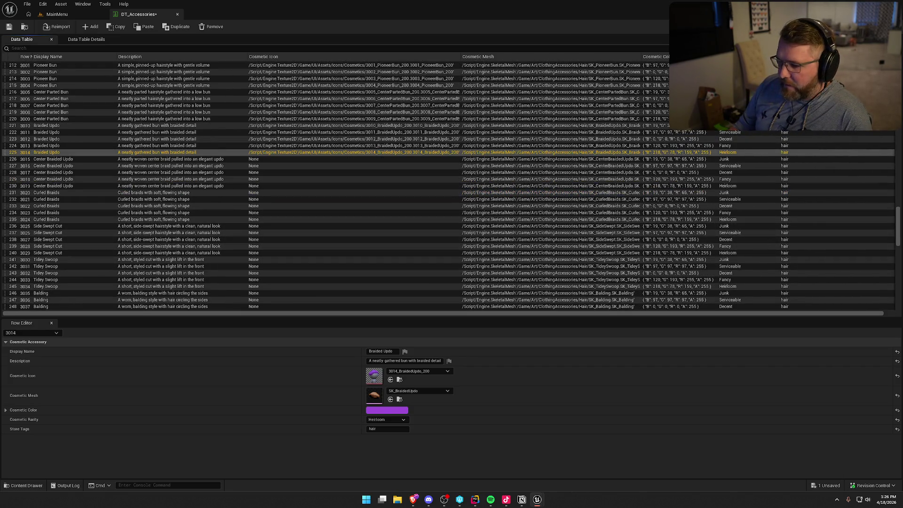
# Step: Give Center Braided Updo rows 3015–3019 their matching CenterBraidedUpdo_200 icons
pyautogui.click(346, 159)
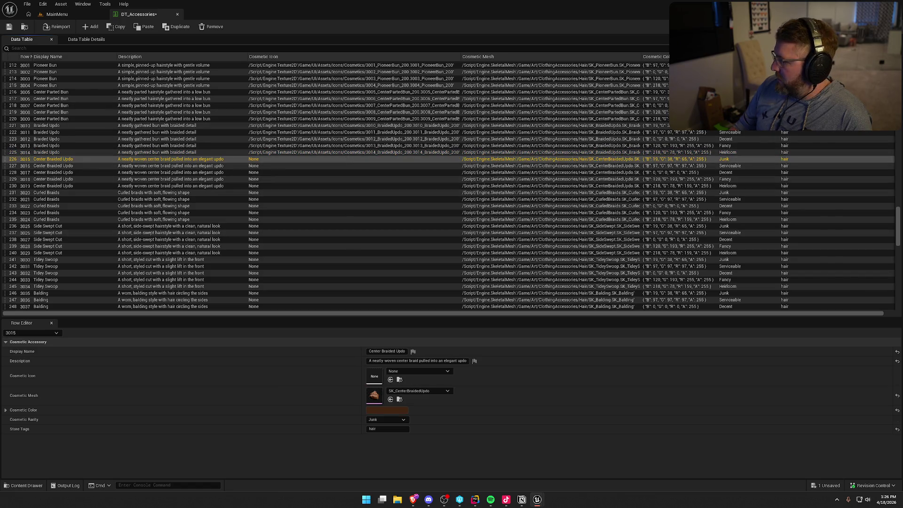
pyautogui.moveTo(449, 372); pyautogui.dragTo(374, 376)
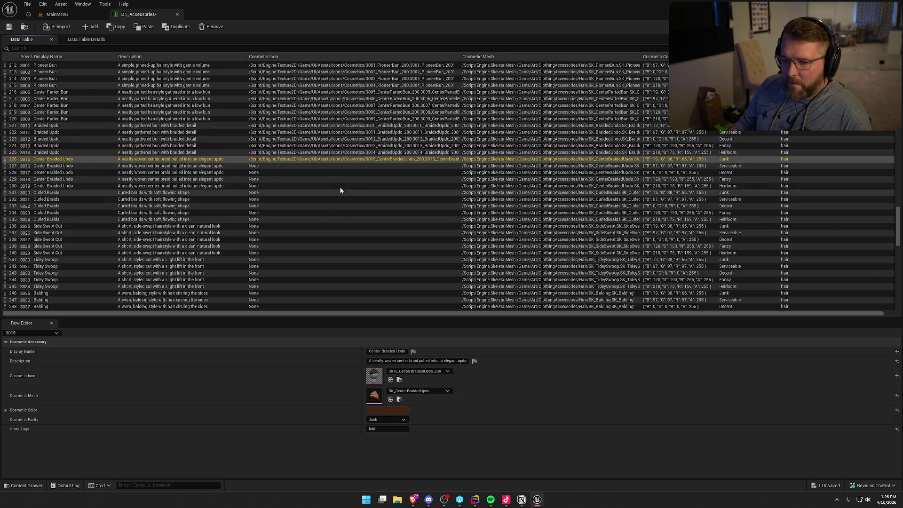
pyautogui.click(339, 166)
pyautogui.moveTo(901, 407); pyautogui.dragTo(375, 376)
pyautogui.click(376, 173)
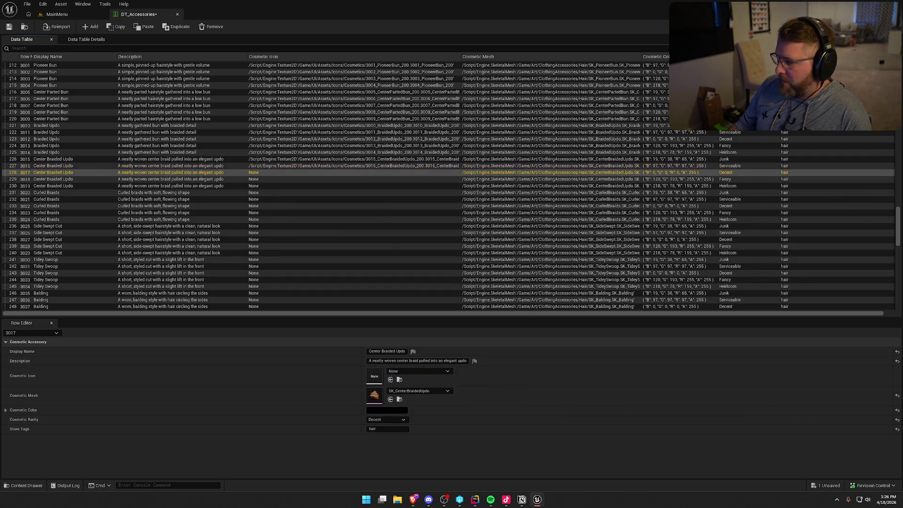
pyautogui.moveTo(901, 407)
pyautogui.mouseDown()
pyautogui.moveTo(454, 369)
pyautogui.moveTo(375, 376)
pyautogui.mouseUp()
pyautogui.click(387, 180)
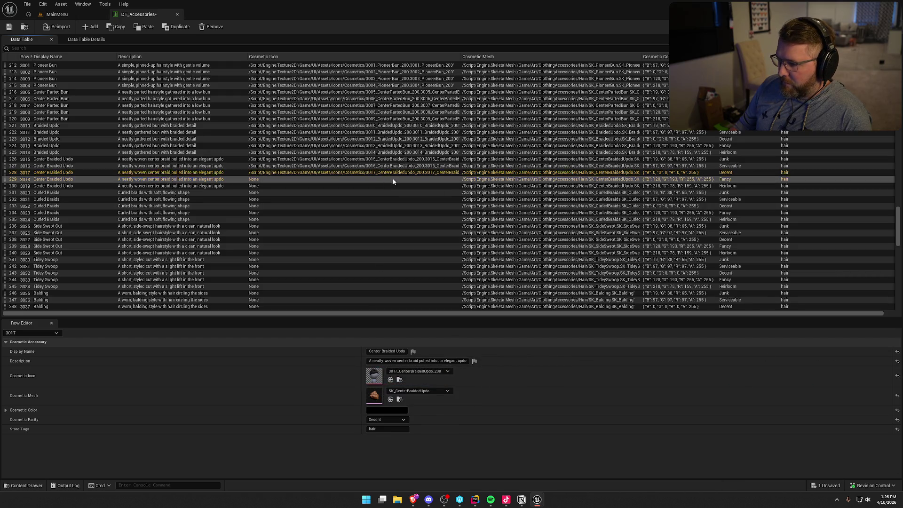
pyautogui.moveTo(901, 407); pyautogui.dragTo(374, 376)
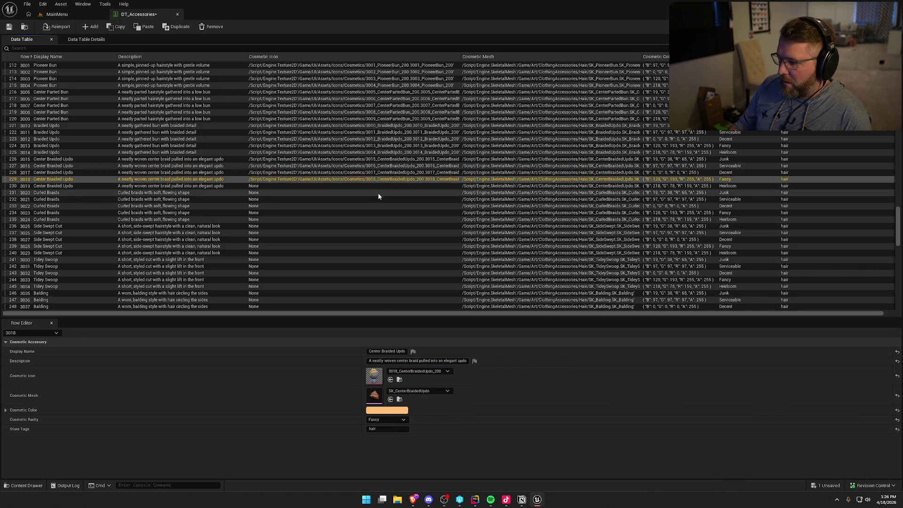
pyautogui.click(383, 187)
pyautogui.moveTo(901, 407)
pyautogui.mouseDown()
pyautogui.moveTo(494, 397)
pyautogui.moveTo(374, 377)
pyautogui.mouseUp()
# Step: Give Curled Braids rows 3020–3024 their matching CurledBraids_200 icon textures
pyautogui.click(380, 194)
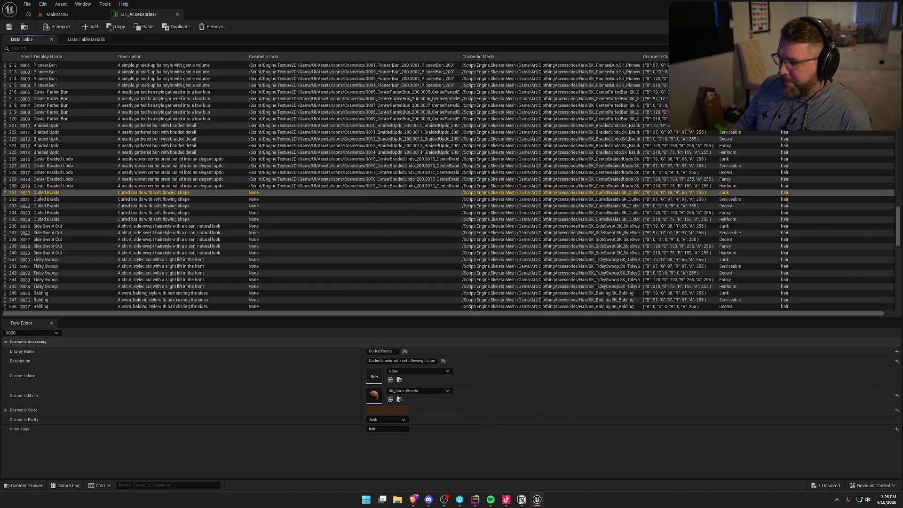
pyautogui.moveTo(901, 407); pyautogui.dragTo(375, 376)
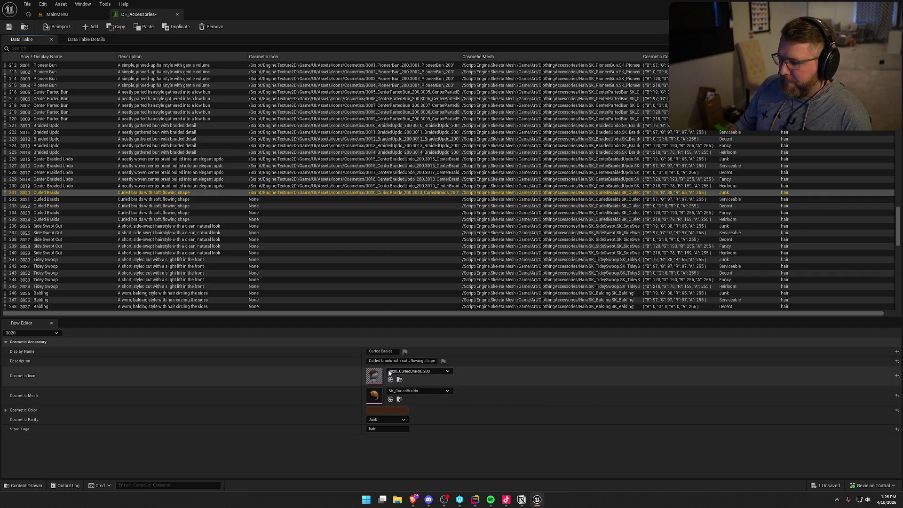
pyautogui.click(349, 199)
pyautogui.moveTo(901, 407)
pyautogui.mouseDown()
pyautogui.moveTo(611, 367)
pyautogui.moveTo(347, 379)
pyautogui.moveTo(375, 377)
pyautogui.mouseUp()
pyautogui.click(379, 205)
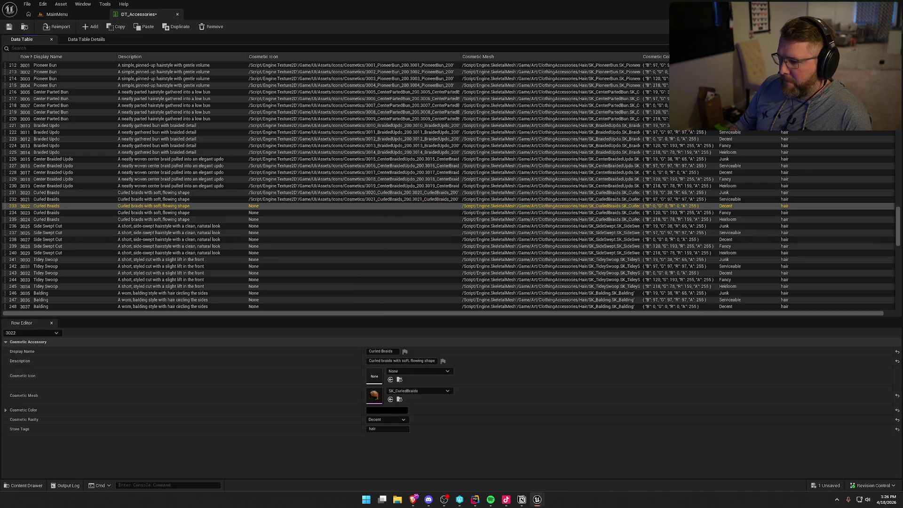
pyautogui.moveTo(901, 407)
pyautogui.mouseDown()
pyautogui.moveTo(548, 371)
pyautogui.moveTo(375, 376)
pyautogui.mouseUp()
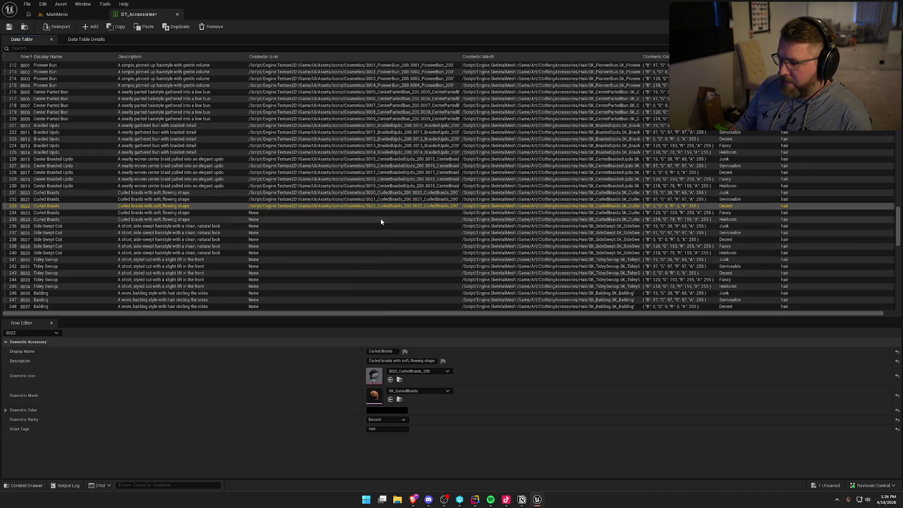
pyautogui.click(400, 213)
pyautogui.moveTo(901, 407); pyautogui.dragTo(375, 376)
pyautogui.click(451, 219)
pyautogui.moveTo(901, 407); pyautogui.dragTo(375, 377)
pyautogui.click(380, 226)
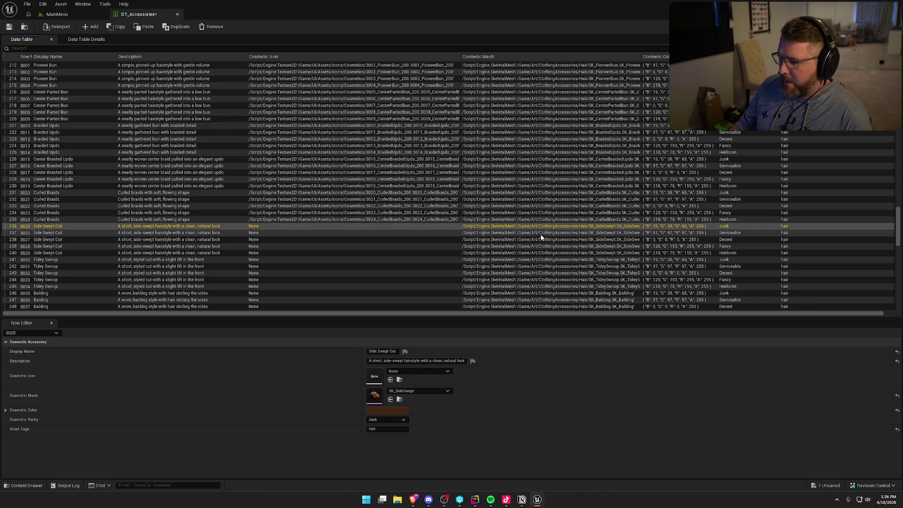
pyautogui.scroll(-3, 832, 241)
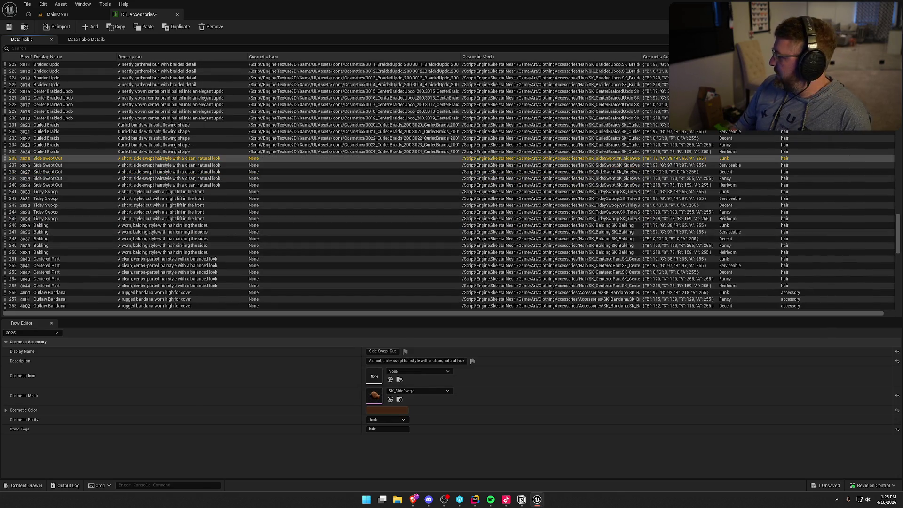
# Step: Give Side Swept Cut rows 3025–3029 their matching SideSwept_200 icon textures
pyautogui.moveTo(901, 407)
pyautogui.mouseDown()
pyautogui.moveTo(635, 367)
pyautogui.moveTo(375, 377)
pyautogui.mouseUp()
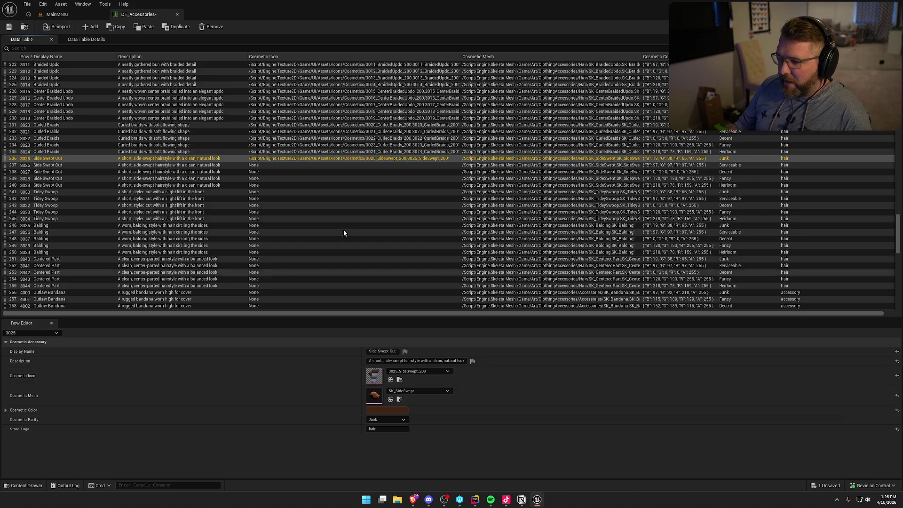
pyautogui.click(351, 166)
pyautogui.moveTo(901, 405); pyautogui.dragTo(376, 376)
pyautogui.click(410, 172)
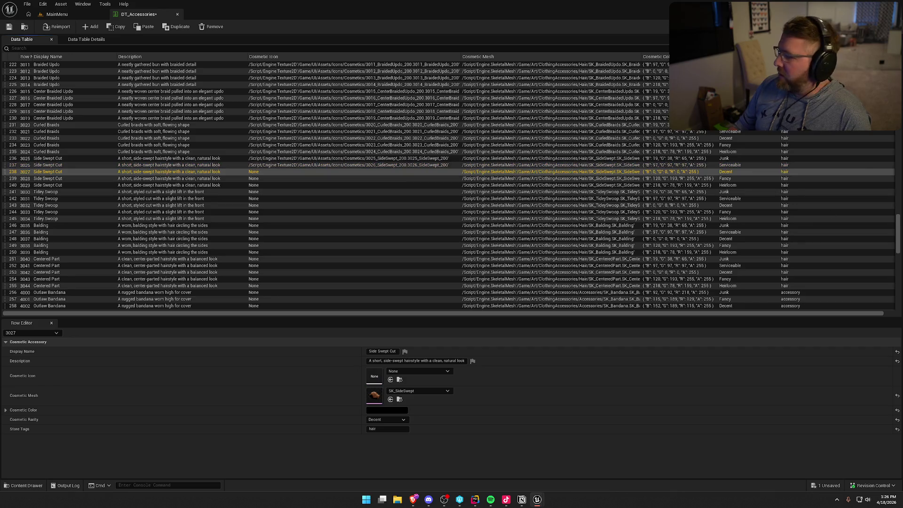
pyautogui.moveTo(901, 404)
pyautogui.mouseDown()
pyautogui.moveTo(766, 419)
pyautogui.moveTo(375, 377)
pyautogui.mouseUp()
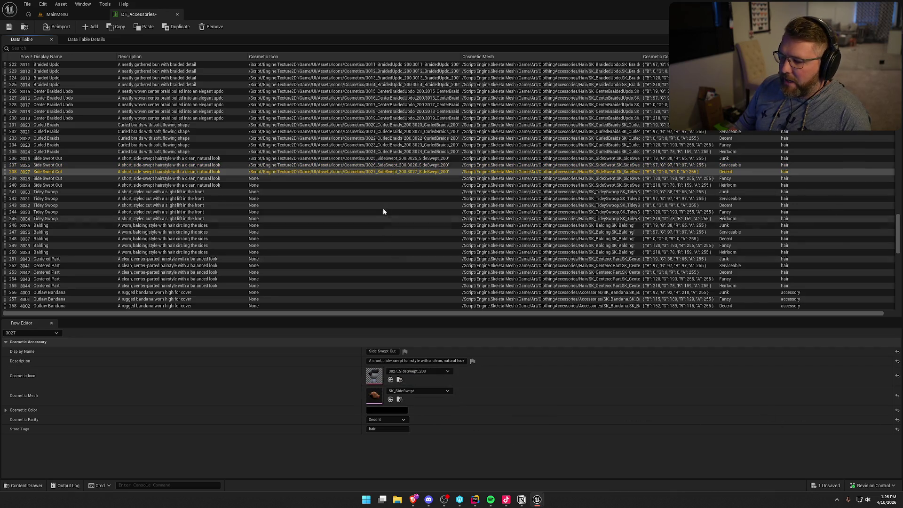
pyautogui.click(382, 180)
pyautogui.moveTo(901, 405)
pyautogui.mouseDown()
pyautogui.moveTo(539, 317)
pyautogui.moveTo(375, 376)
pyautogui.mouseUp()
pyautogui.click(389, 185)
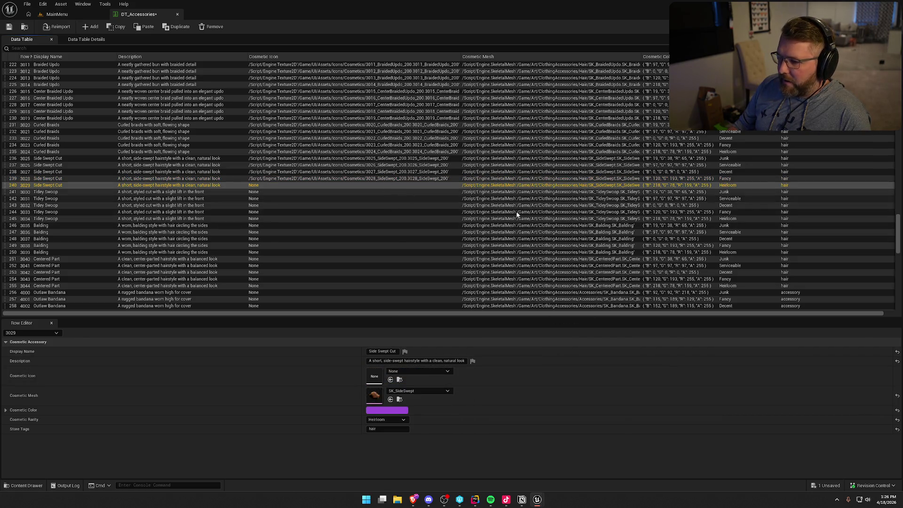
pyautogui.moveTo(901, 404); pyautogui.dragTo(375, 376)
# Step: Give Tidey Swoop rows 3030–3032 their matching TideySwoop_200 icon textures
pyautogui.click(387, 193)
pyautogui.moveTo(901, 404); pyautogui.dragTo(375, 376)
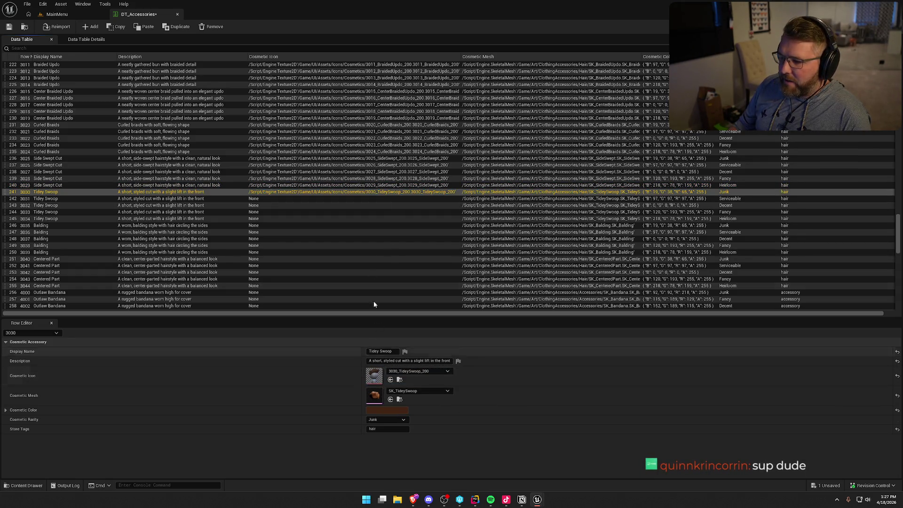
pyautogui.click(369, 200)
pyautogui.moveTo(901, 404); pyautogui.dragTo(375, 376)
pyautogui.click(394, 206)
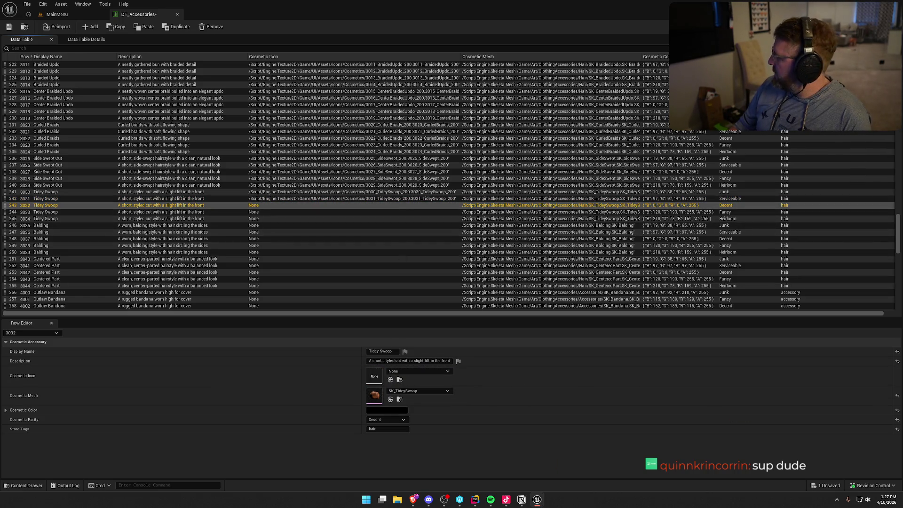
pyautogui.moveTo(901, 404)
pyautogui.mouseDown()
pyautogui.moveTo(424, 404)
pyautogui.moveTo(375, 374)
pyautogui.mouseUp()
pyautogui.scroll(-3, 424, 259)
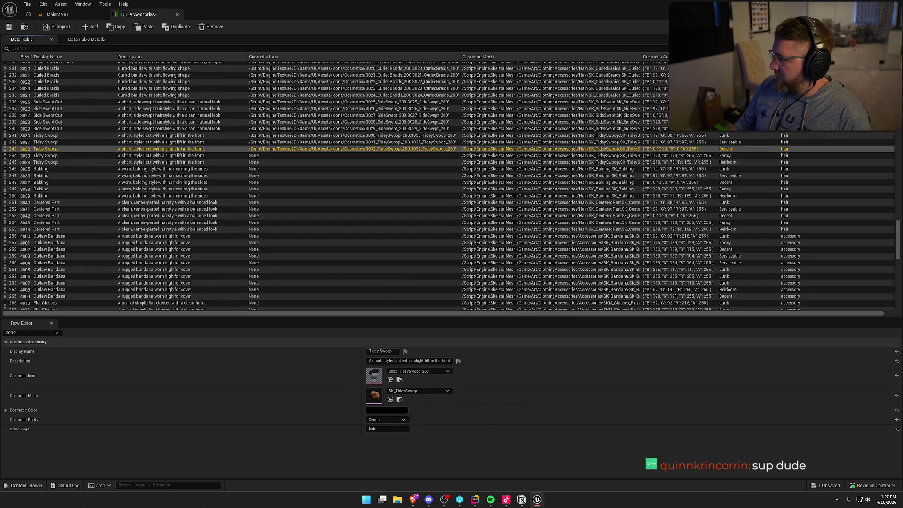
# Step: Give Tidey Swoop rows 3033 and 3034 their matching TideySwoop_200 Cosmetic Icons
pyautogui.click(288, 156)
pyautogui.moveTo(901, 405); pyautogui.dragTo(374, 374)
pyautogui.click(365, 163)
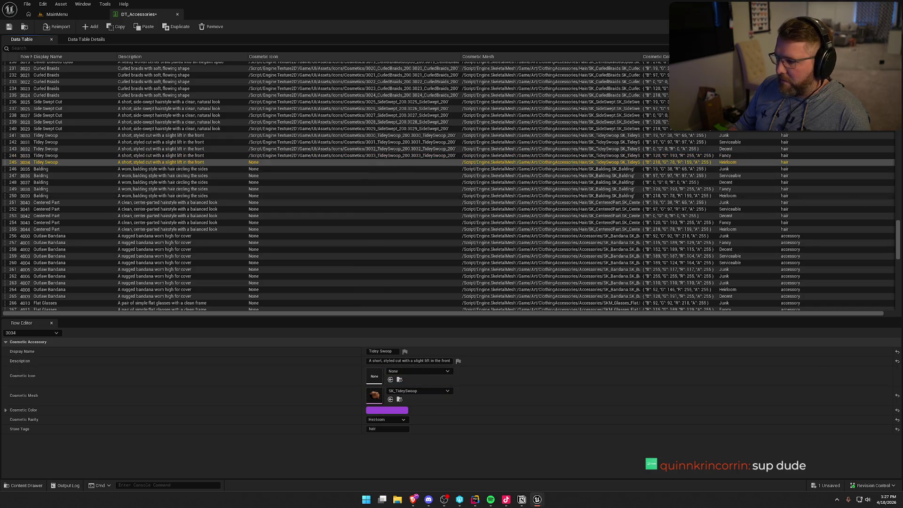
pyautogui.moveTo(901, 405); pyautogui.dragTo(375, 375)
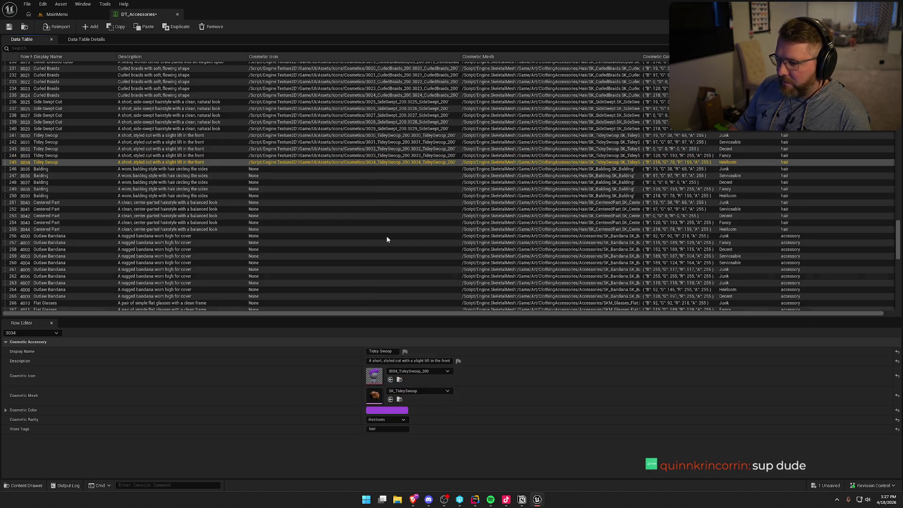
# Step: Assign Balding_200 icons to rows 3035–3039 and the 3040_CenteredPart_200 icon to row 3040
pyautogui.click(365, 168)
pyautogui.moveTo(901, 404); pyautogui.dragTo(375, 376)
pyautogui.click(381, 175)
pyautogui.moveTo(901, 405); pyautogui.dragTo(375, 375)
pyautogui.click(380, 183)
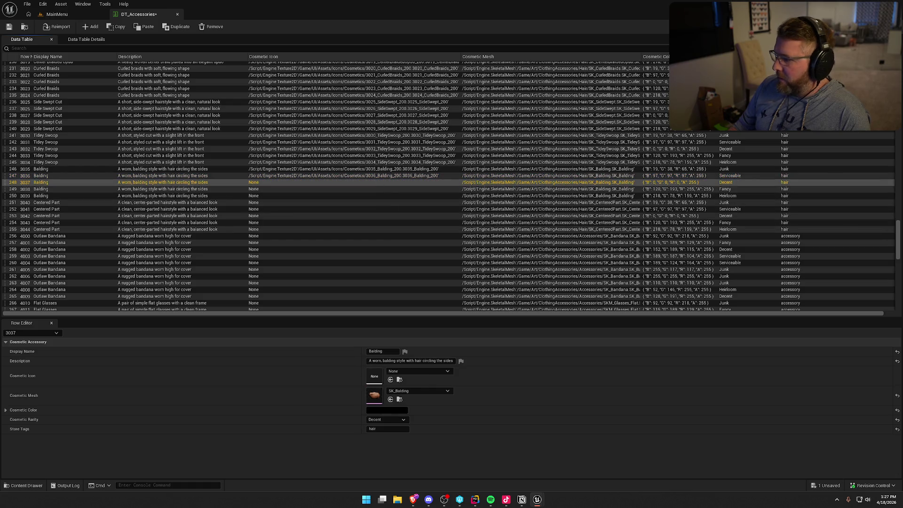
pyautogui.moveTo(901, 404); pyautogui.dragTo(375, 375)
pyautogui.click(381, 189)
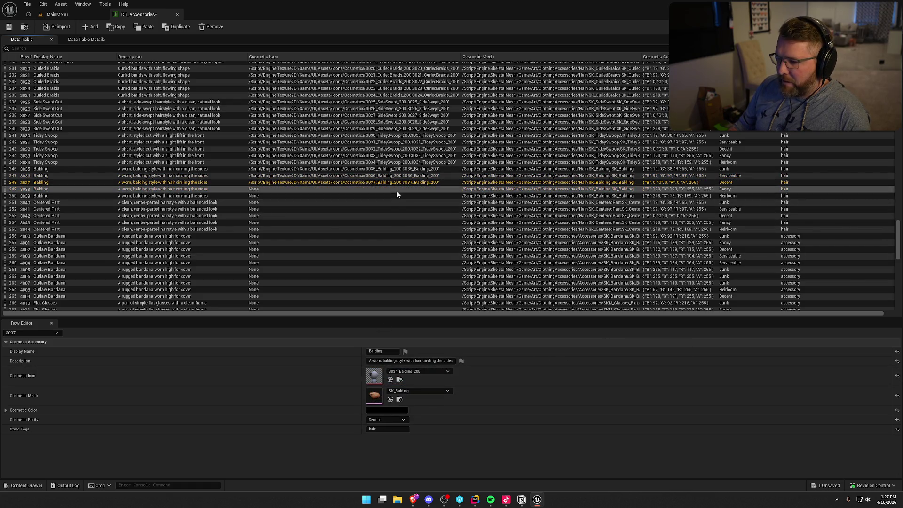
pyautogui.moveTo(901, 405); pyautogui.dragTo(377, 376)
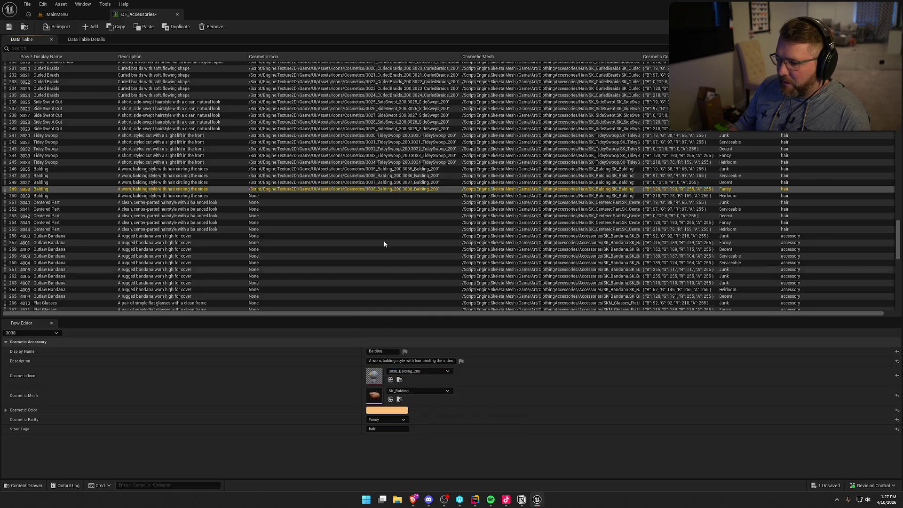
pyautogui.click(383, 195)
pyautogui.moveTo(901, 404)
pyautogui.mouseDown()
pyautogui.moveTo(433, 403)
pyautogui.moveTo(376, 368)
pyautogui.mouseUp()
pyautogui.click(396, 203)
pyautogui.moveTo(901, 404)
pyautogui.mouseDown()
pyautogui.moveTo(429, 410)
pyautogui.moveTo(377, 376)
pyautogui.mouseUp()
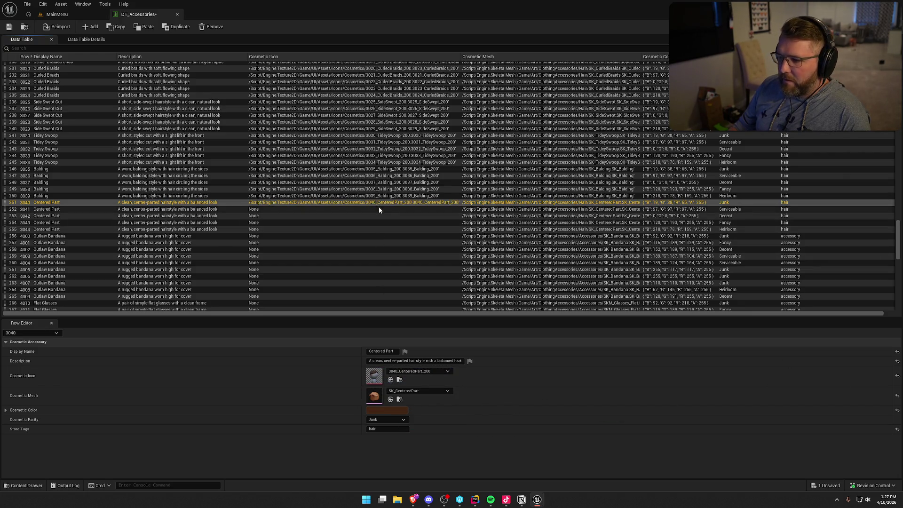
pyautogui.click(379, 208)
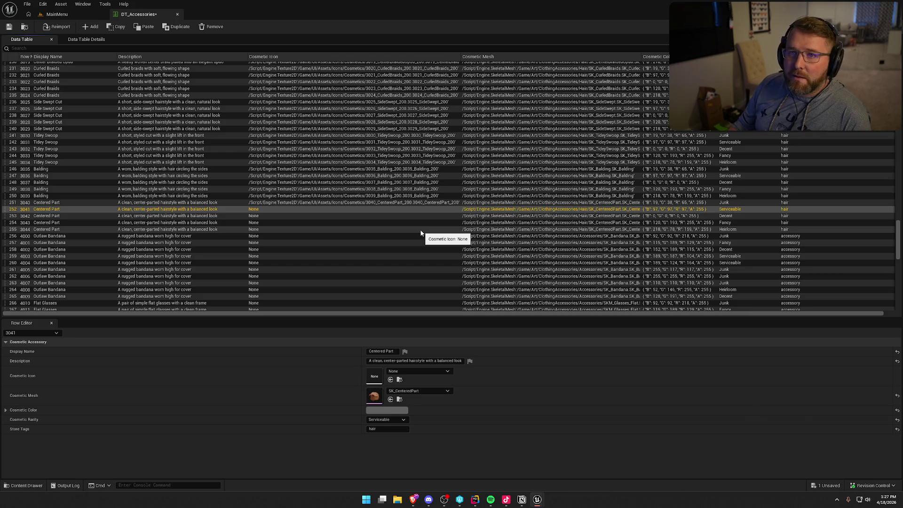
# Step: Assign the matching CenteredPart_200 icons to Centered Part rows 3041–3044
pyautogui.scroll(-1, 421, 233)
pyautogui.moveTo(901, 404); pyautogui.dragTo(375, 378)
pyautogui.click(361, 206)
pyautogui.moveTo(901, 405)
pyautogui.mouseDown()
pyautogui.moveTo(452, 390)
pyautogui.moveTo(414, 379)
pyautogui.mouseUp()
pyautogui.click(413, 211)
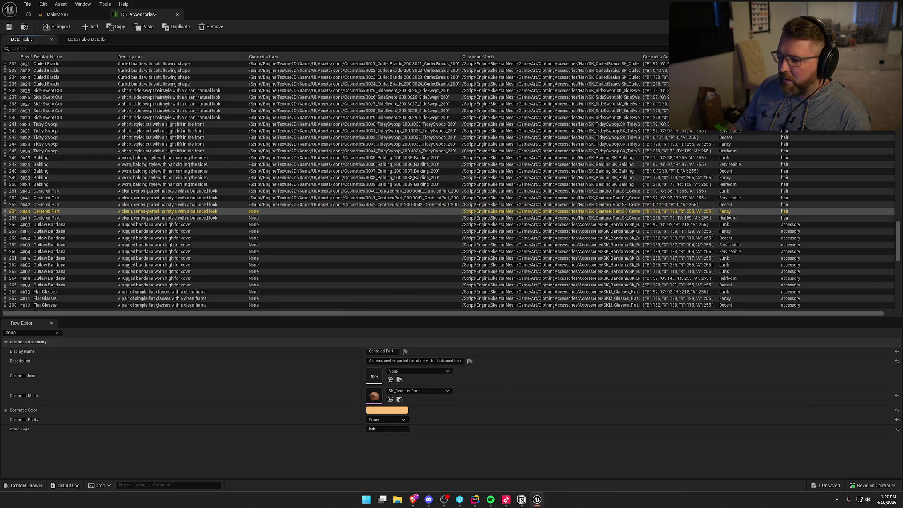
pyautogui.moveTo(901, 405)
pyautogui.mouseDown()
pyautogui.moveTo(424, 350)
pyautogui.moveTo(414, 377)
pyautogui.mouseUp()
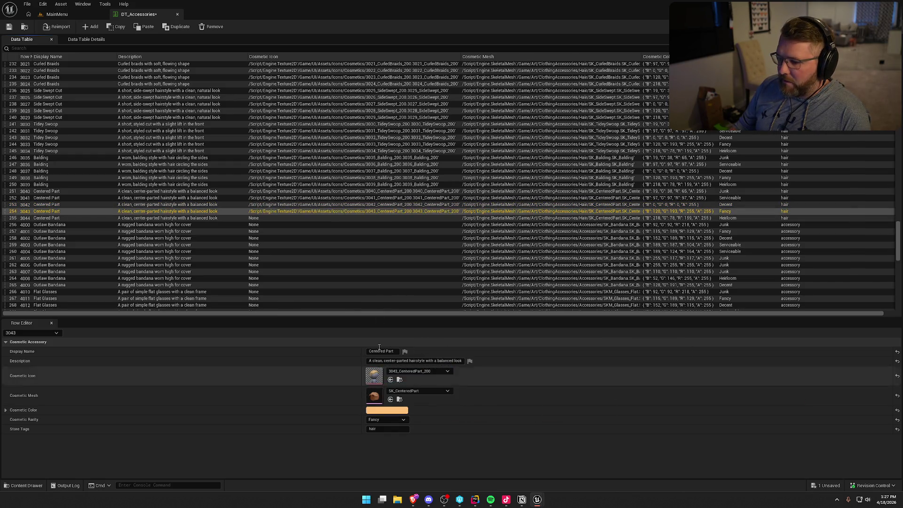
pyautogui.click(372, 218)
pyautogui.moveTo(901, 405)
pyautogui.mouseDown()
pyautogui.moveTo(458, 402)
pyautogui.moveTo(375, 377)
pyautogui.mouseUp()
# Step: Give Outlaw Bandana rows 4000–4003 their Bandana_200 icons, then bring up Steam from the system tray
pyautogui.click(379, 224)
pyautogui.moveTo(901, 405)
pyautogui.mouseDown()
pyautogui.moveTo(492, 371)
pyautogui.moveTo(384, 376)
pyautogui.mouseUp()
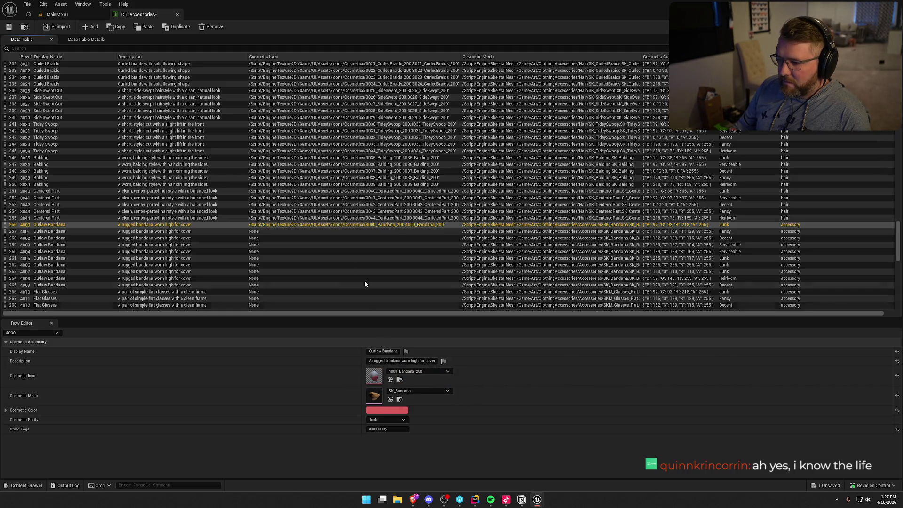
pyautogui.click(361, 232)
pyautogui.scroll(-2, 569, 201)
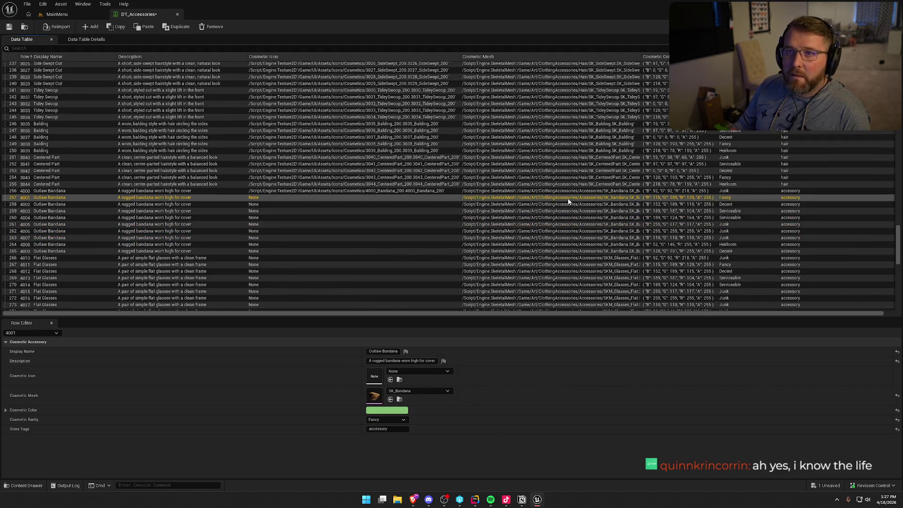
pyautogui.scroll(-1, 568, 201)
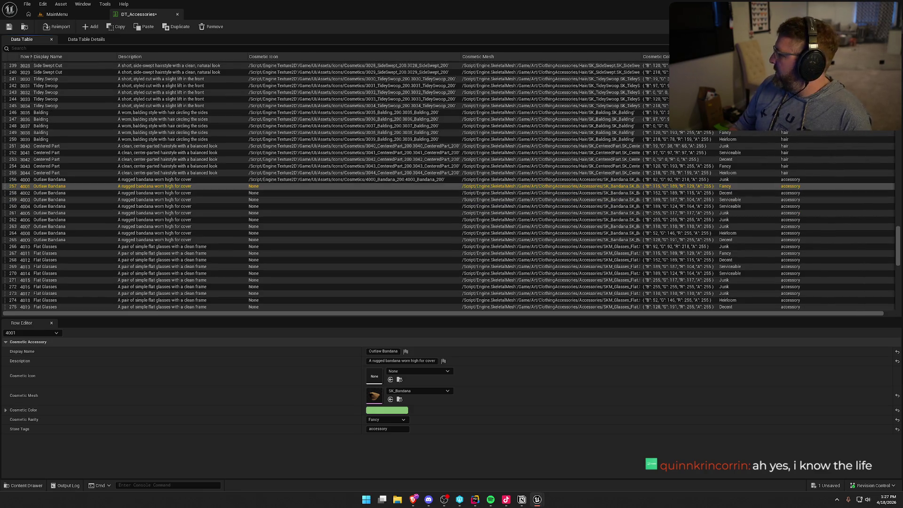
pyautogui.moveTo(372, 376)
pyautogui.mouseDown()
pyautogui.moveTo(357, 383)
pyautogui.moveTo(374, 376)
pyautogui.mouseUp()
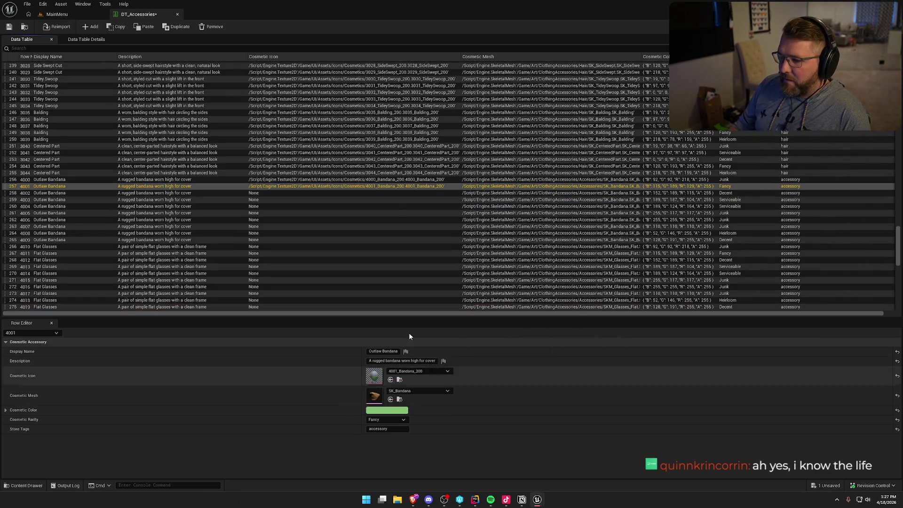
pyautogui.click(398, 194)
pyautogui.moveTo(902, 348)
pyautogui.mouseDown()
pyautogui.moveTo(624, 343)
pyautogui.moveTo(375, 377)
pyautogui.mouseUp()
pyautogui.click(399, 200)
pyautogui.moveTo(902, 348)
pyautogui.mouseDown()
pyautogui.moveTo(383, 375)
pyautogui.moveTo(378, 389)
pyautogui.moveTo(375, 377)
pyautogui.mouseUp()
pyautogui.click(837, 499)
pyautogui.rightClick(822, 479)
# Step: Bring up the Steam window and switch to the item inventory page
pyautogui.click(834, 388)
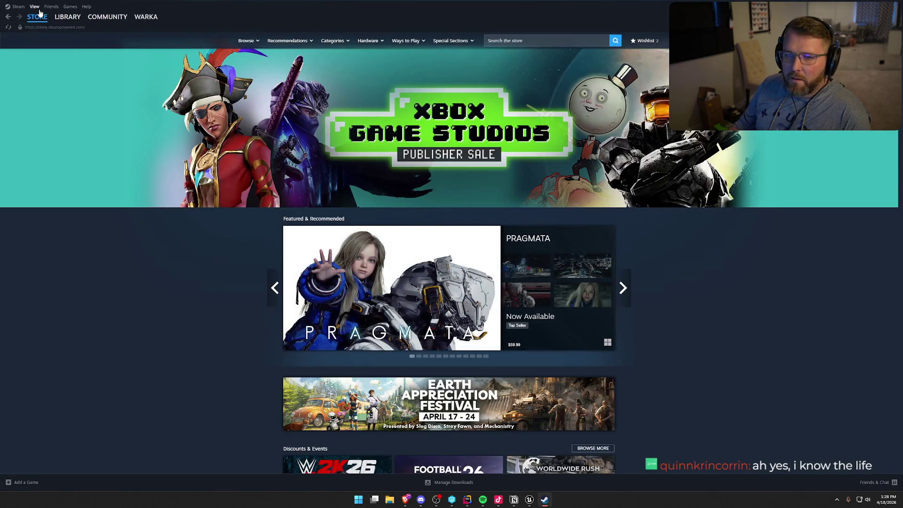
pyautogui.click(36, 6)
pyautogui.click(47, 124)
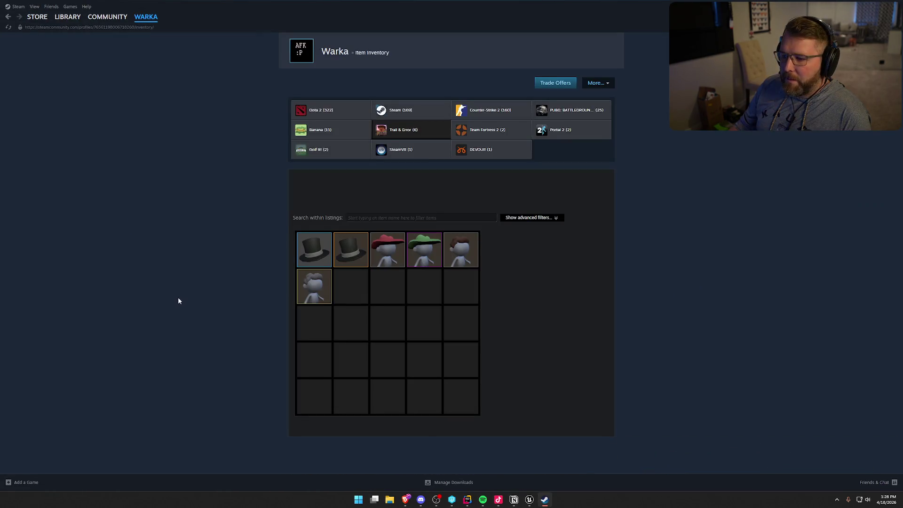
# Step: Inspect the Cowboy Hat and Pioneer Bun items, then return to the Unreal data table
pyautogui.click(387, 249)
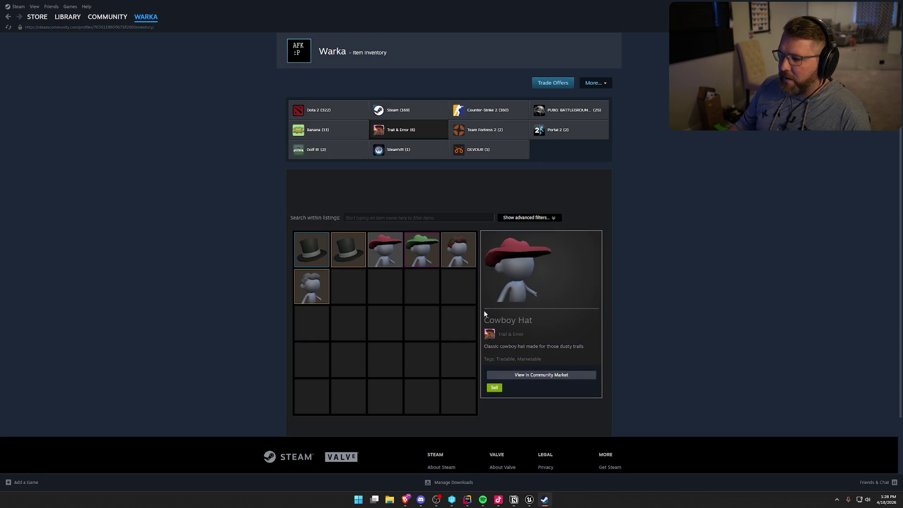
pyautogui.click(418, 268)
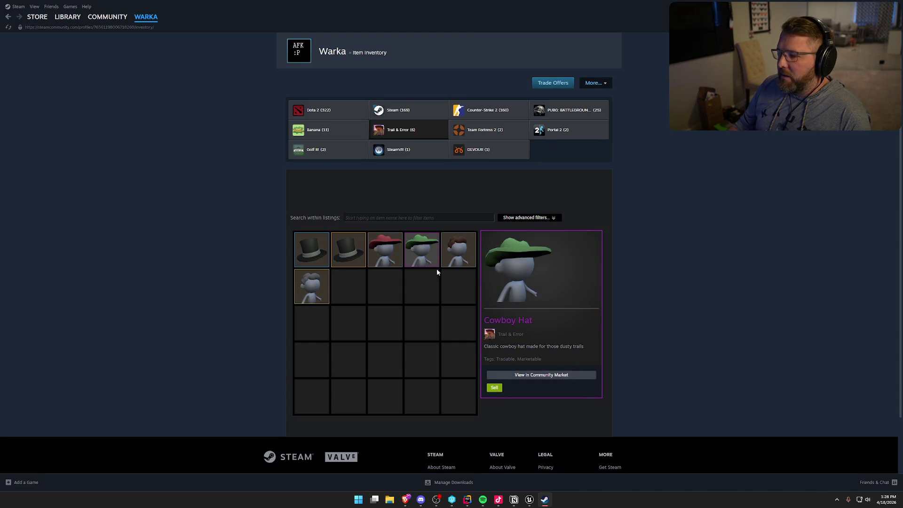
pyautogui.click(460, 261)
pyautogui.click(323, 289)
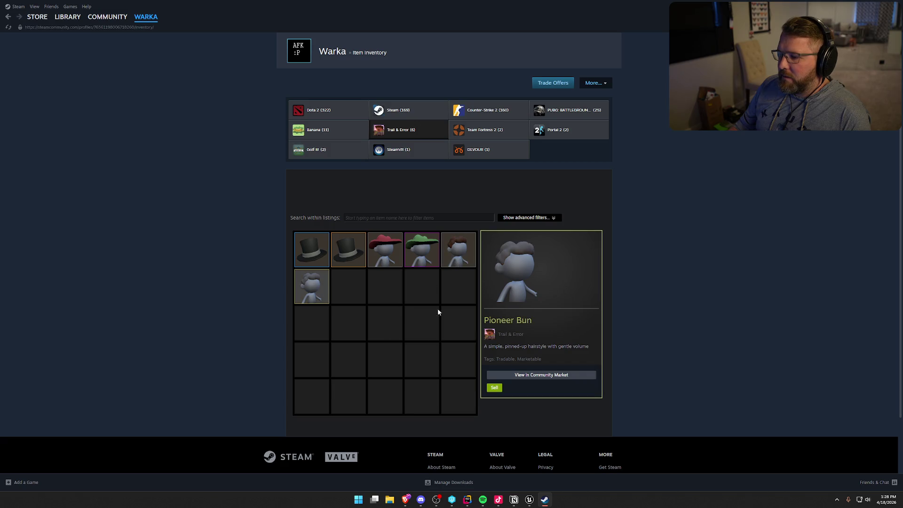
pyautogui.click(427, 257)
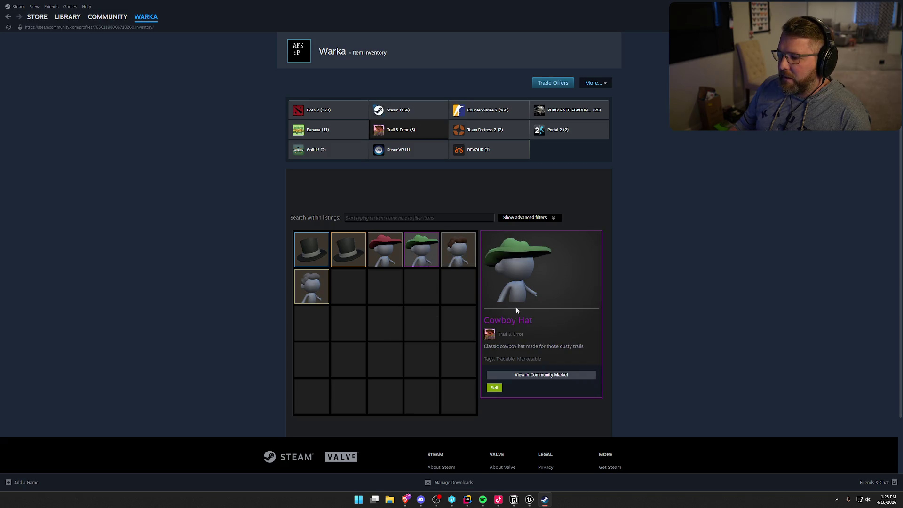
pyautogui.click(389, 269)
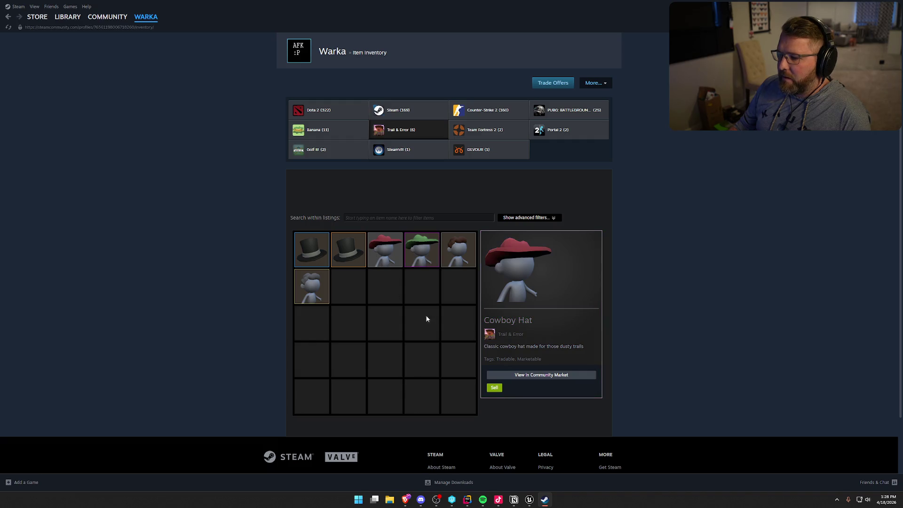
pyautogui.click(312, 286)
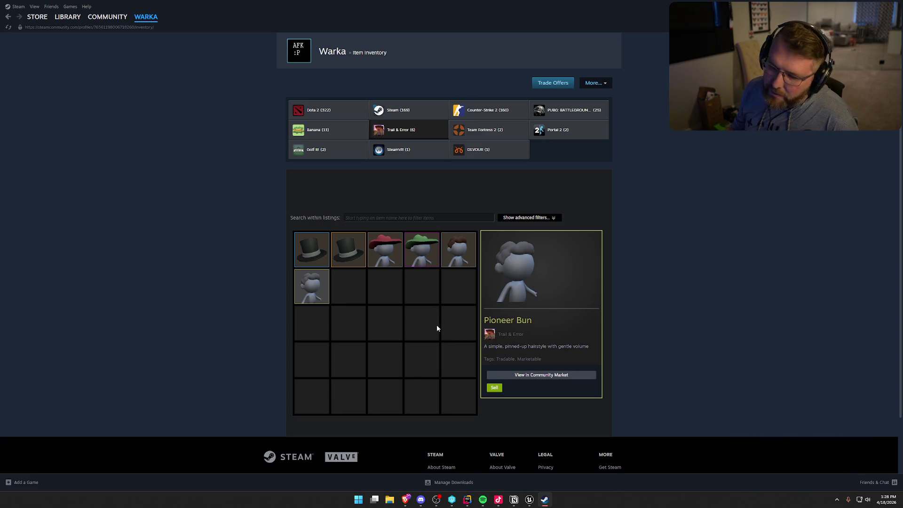
pyautogui.click(426, 253)
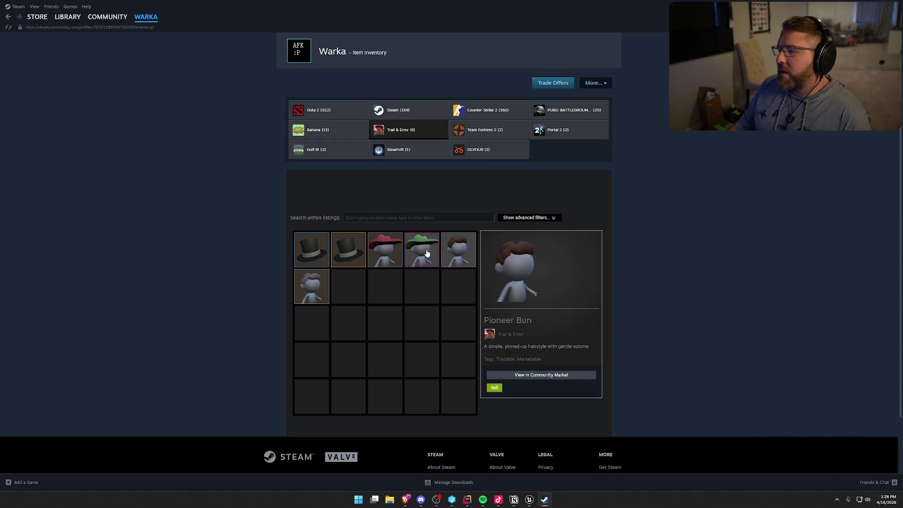
pyautogui.hotkey('alt', 'Tab')
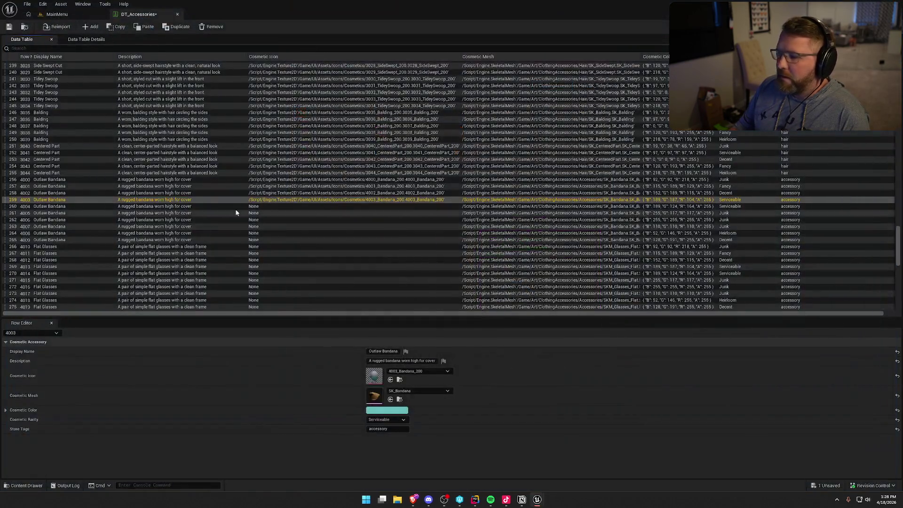
# Step: Drop each matching Bandana_200 texture onto the Cosmetic Icon of rows 4004, 4005, 4006, 4007, 4008 and 4009
pyautogui.click(300, 208)
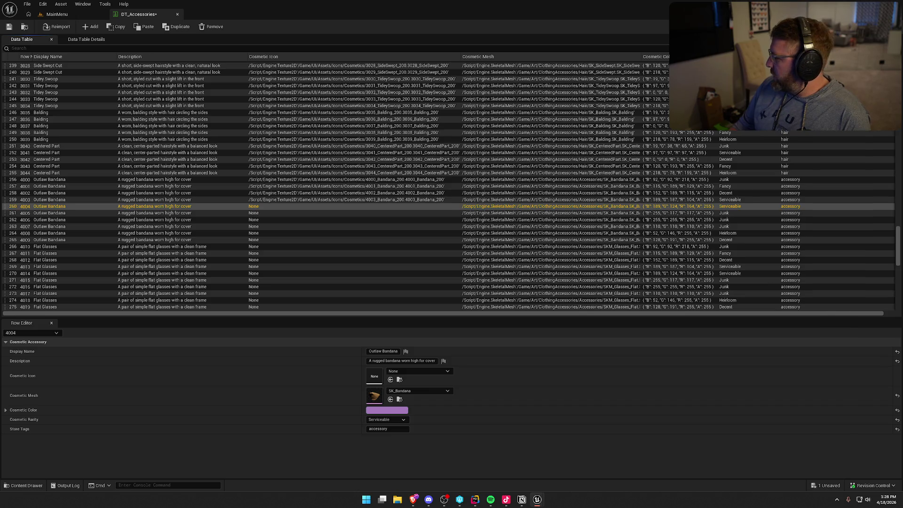
pyautogui.moveTo(0, 370); pyautogui.dragTo(374, 376)
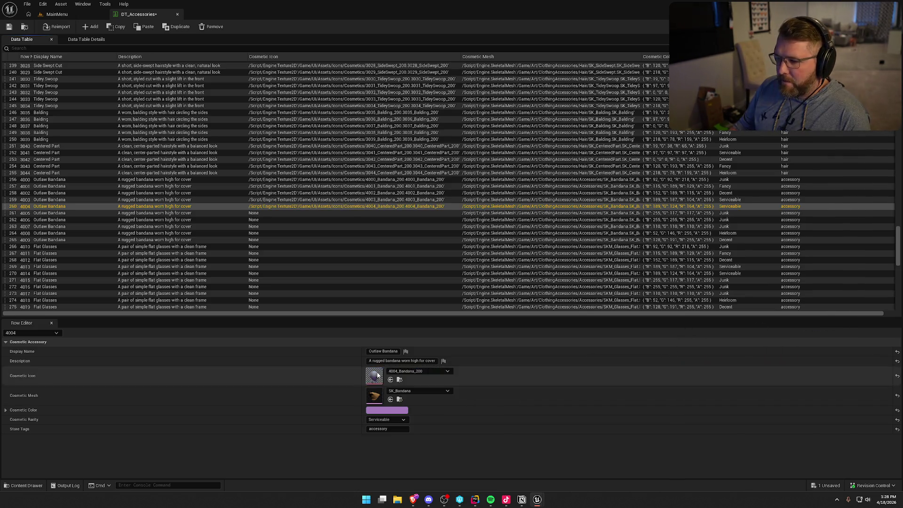
pyautogui.click(359, 213)
pyautogui.moveTo(902, 362); pyautogui.dragTo(374, 377)
pyautogui.click(376, 220)
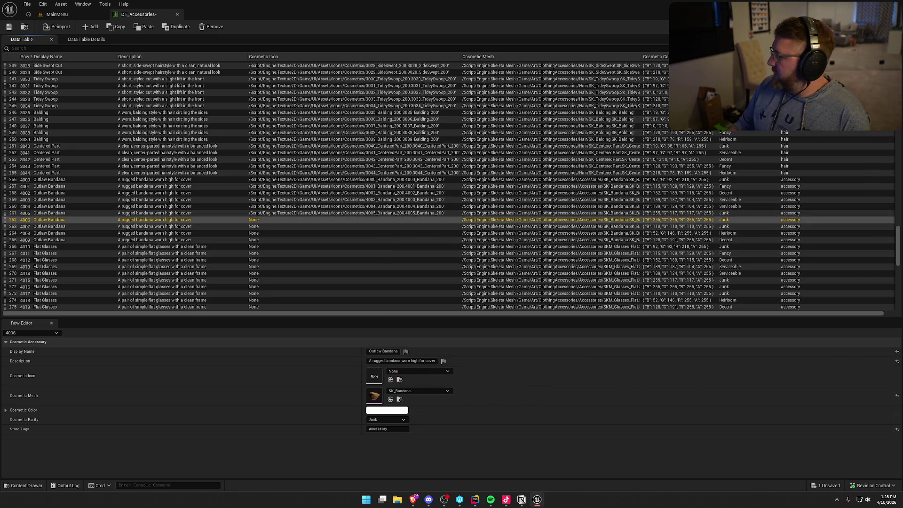
pyautogui.moveTo(902, 409)
pyautogui.mouseDown()
pyautogui.moveTo(553, 407)
pyautogui.moveTo(374, 379)
pyautogui.mouseUp()
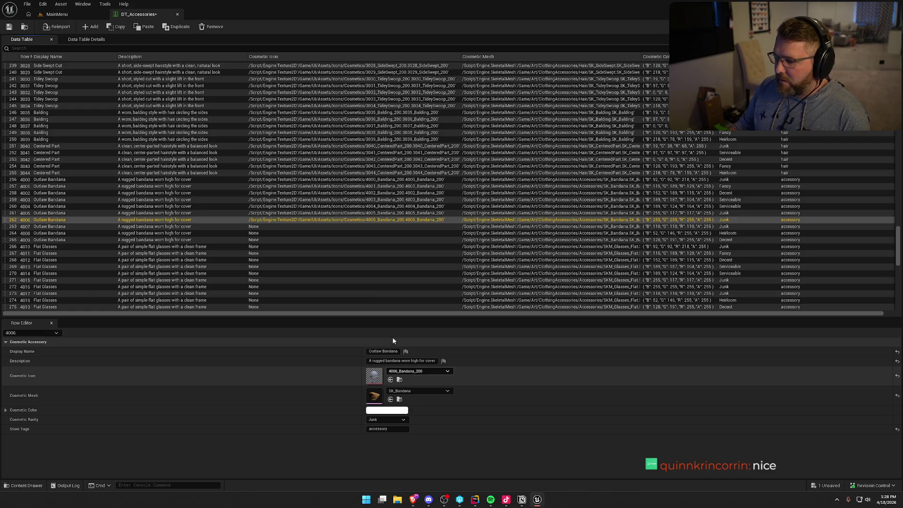
pyautogui.click(362, 227)
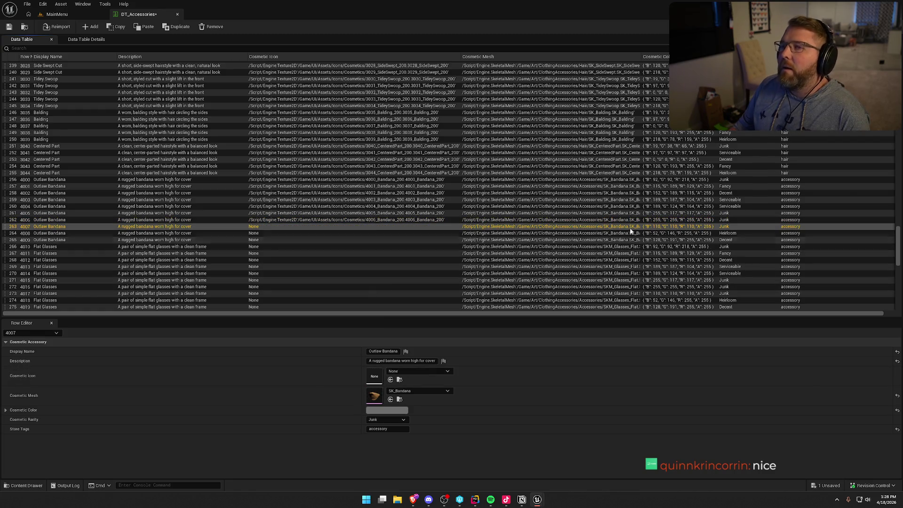
pyautogui.moveTo(902, 409); pyautogui.dragTo(375, 378)
pyautogui.click(403, 234)
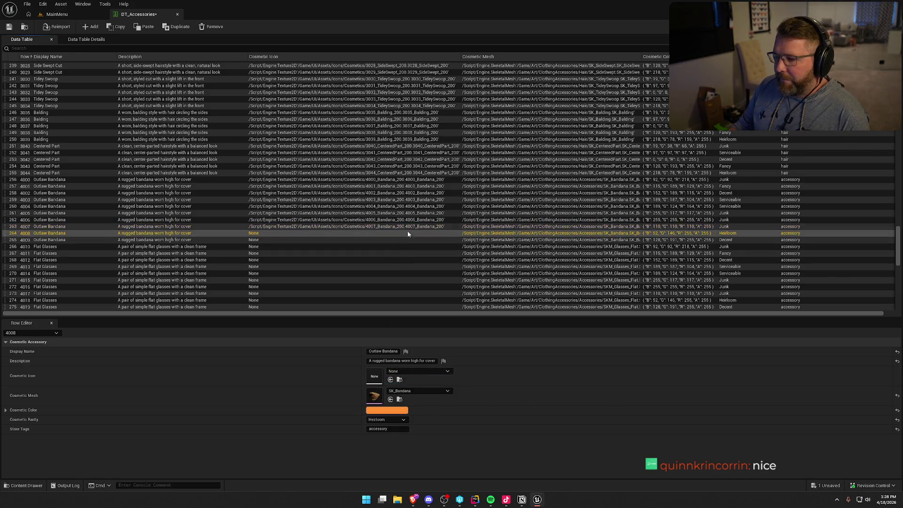
pyautogui.moveTo(902, 405); pyautogui.dragTo(375, 376)
pyautogui.click(380, 241)
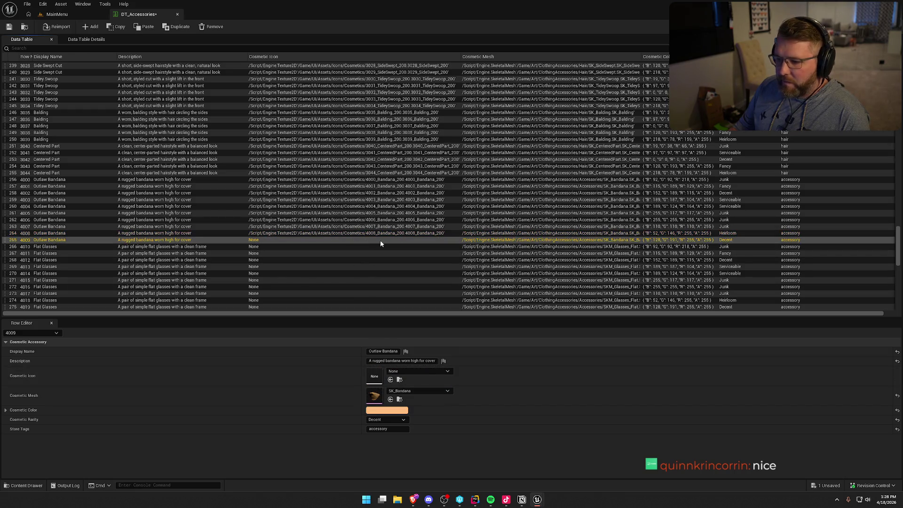
pyautogui.moveTo(902, 405); pyautogui.dragTo(375, 378)
pyautogui.click(363, 248)
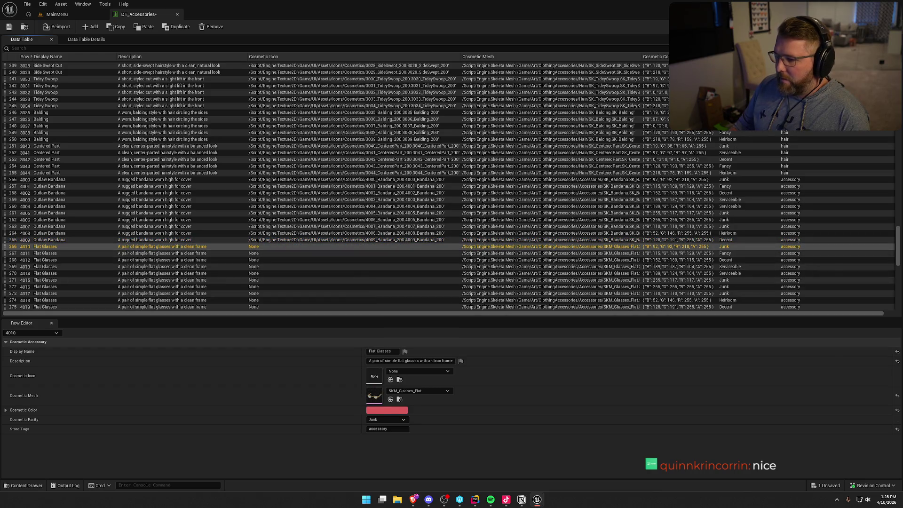
# Step: Assign Glasses_Flat_200 icons to Flat Glasses rows 4010 through 4014
pyautogui.moveTo(902, 405)
pyautogui.mouseDown()
pyautogui.moveTo(397, 404)
pyautogui.moveTo(374, 377)
pyautogui.mouseUp()
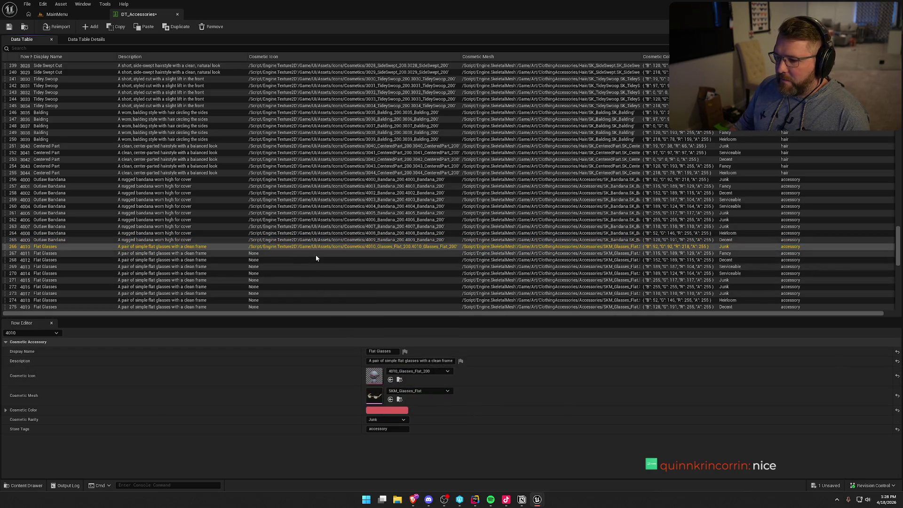
pyautogui.click(315, 254)
pyautogui.scroll(-3, 406, 258)
pyautogui.scroll(-3, 406, 258)
pyautogui.moveTo(902, 377); pyautogui.dragTo(375, 377)
pyautogui.moveTo(902, 376); pyautogui.dragTo(375, 376)
pyautogui.click(370, 177)
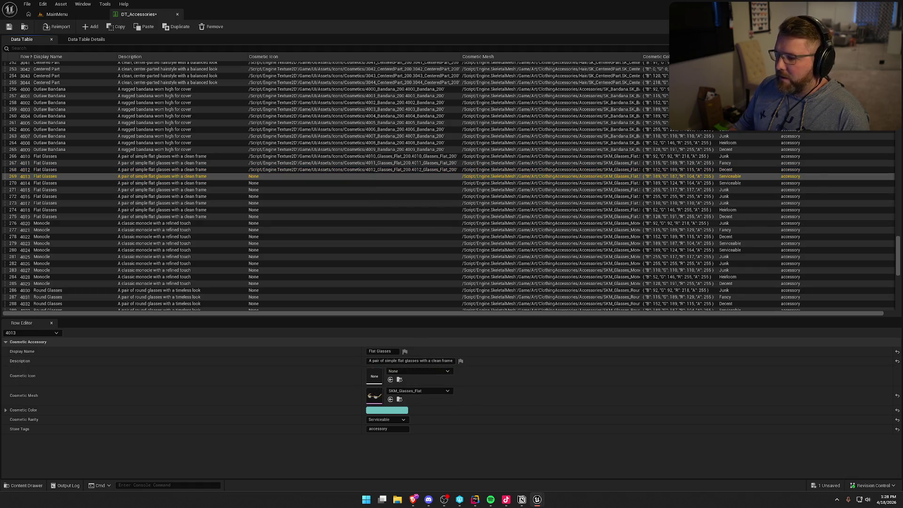
pyautogui.moveTo(902, 377)
pyautogui.mouseDown()
pyautogui.moveTo(478, 393)
pyautogui.moveTo(374, 377)
pyautogui.mouseUp()
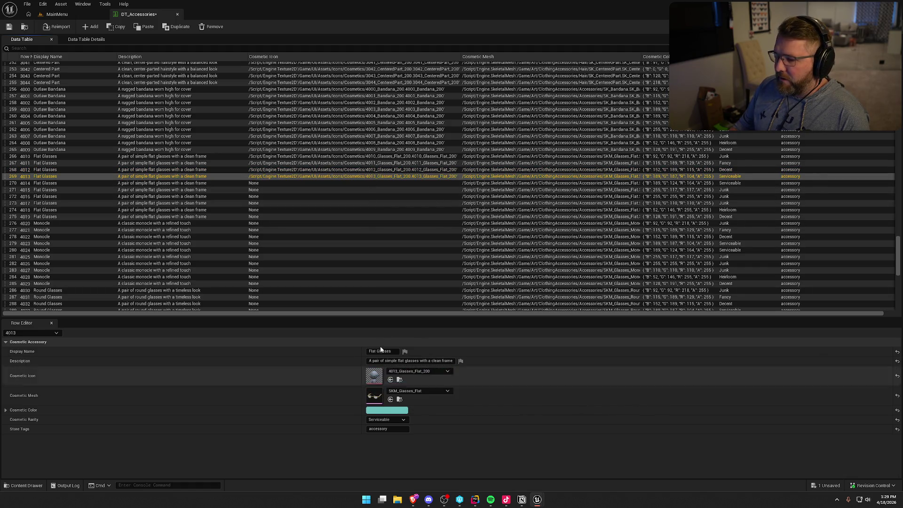
pyautogui.click(383, 182)
pyautogui.moveTo(902, 376); pyautogui.dragTo(374, 377)
# Step: Assign Glasses_Flat_200 icons to Flat Glasses rows 4015 through 4019
pyautogui.click(373, 189)
pyautogui.moveTo(902, 376)
pyautogui.mouseDown()
pyautogui.moveTo(464, 403)
pyautogui.moveTo(375, 376)
pyautogui.mouseUp()
pyautogui.click(383, 203)
pyautogui.press('Up')
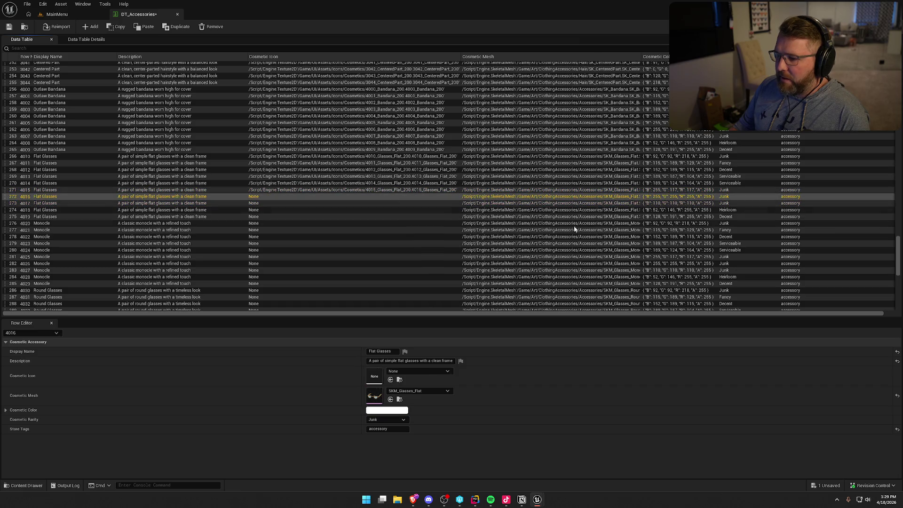
pyautogui.moveTo(373, 371); pyautogui.dragTo(374, 376)
pyautogui.click(379, 205)
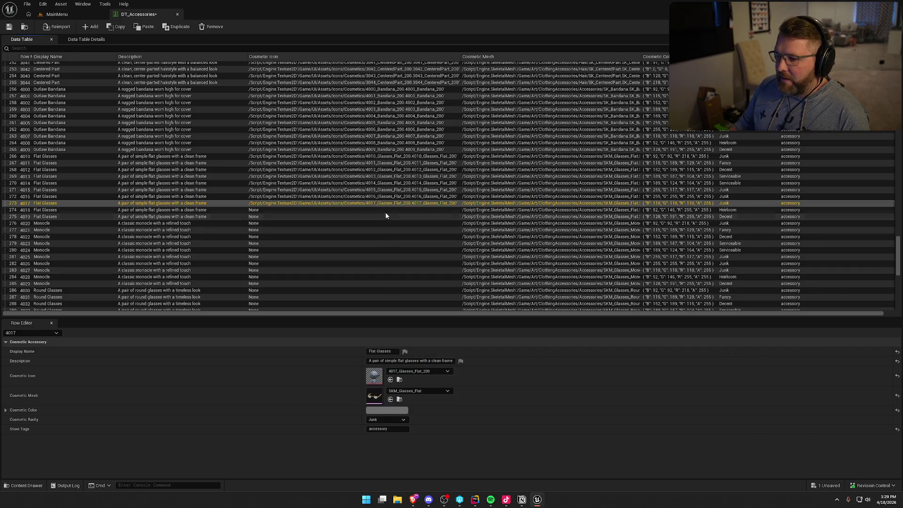
pyautogui.click(442, 210)
pyautogui.moveTo(902, 376); pyautogui.dragTo(375, 377)
pyautogui.moveTo(902, 376); pyautogui.dragTo(375, 376)
pyautogui.click(414, 223)
# Step: Assign Glasses_Monocle_200 icons to Monocle rows 4020 through 4024
pyautogui.moveTo(902, 376)
pyautogui.mouseDown()
pyautogui.moveTo(579, 400)
pyautogui.moveTo(374, 377)
pyautogui.mouseUp()
pyautogui.click(369, 230)
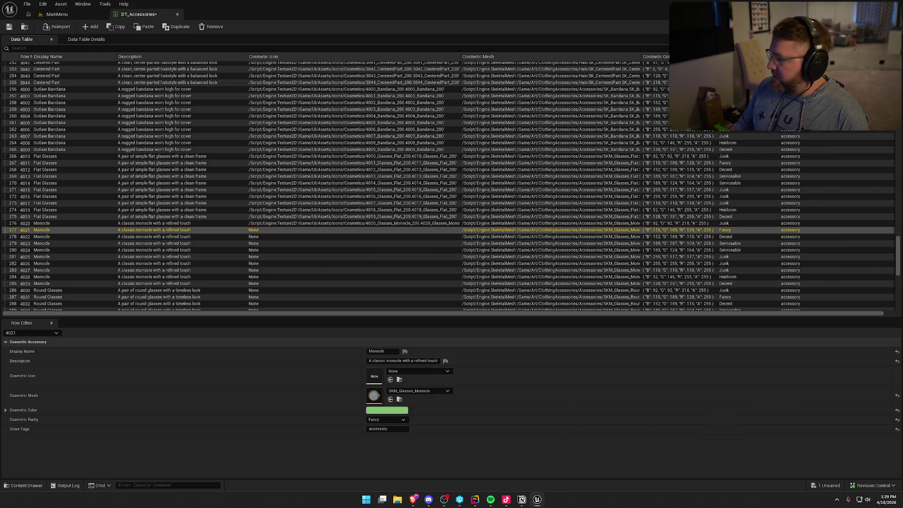
pyautogui.moveTo(902, 376)
pyautogui.mouseDown()
pyautogui.moveTo(371, 354)
pyautogui.moveTo(375, 377)
pyautogui.mouseUp()
pyautogui.click(383, 238)
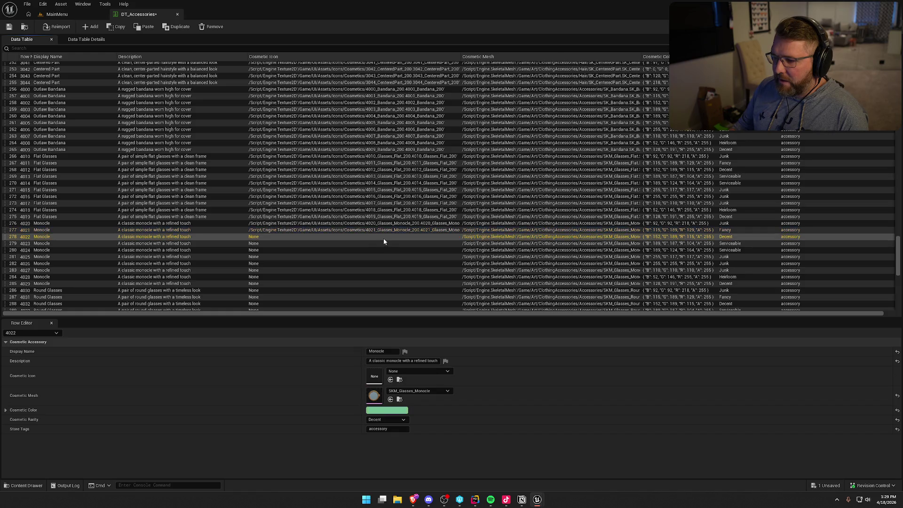
pyautogui.moveTo(902, 377)
pyautogui.mouseDown()
pyautogui.moveTo(299, 375)
pyautogui.moveTo(374, 376)
pyautogui.mouseUp()
pyautogui.click(359, 243)
pyautogui.moveTo(902, 376)
pyautogui.mouseDown()
pyautogui.moveTo(814, 388)
pyautogui.moveTo(375, 376)
pyautogui.mouseUp()
pyautogui.click(385, 250)
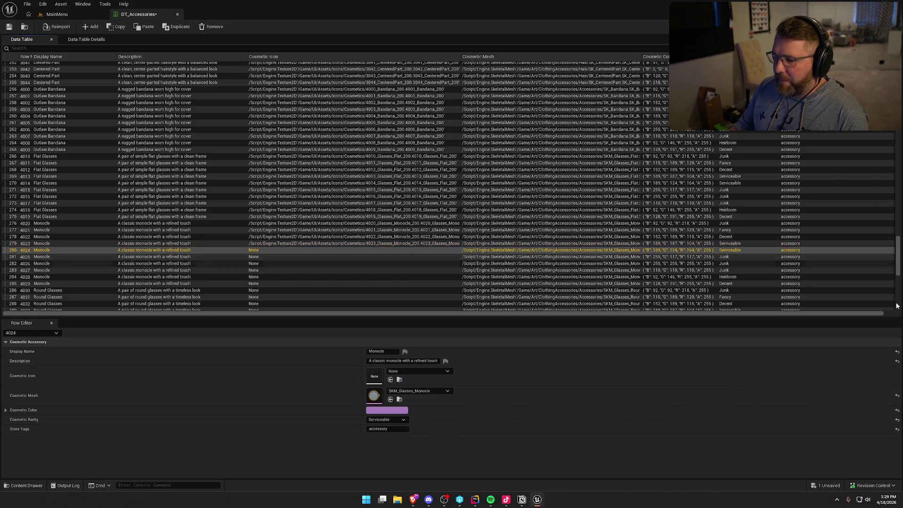
pyautogui.moveTo(902, 377)
pyautogui.mouseDown()
pyautogui.moveTo(626, 409)
pyautogui.moveTo(374, 376)
pyautogui.mouseUp()
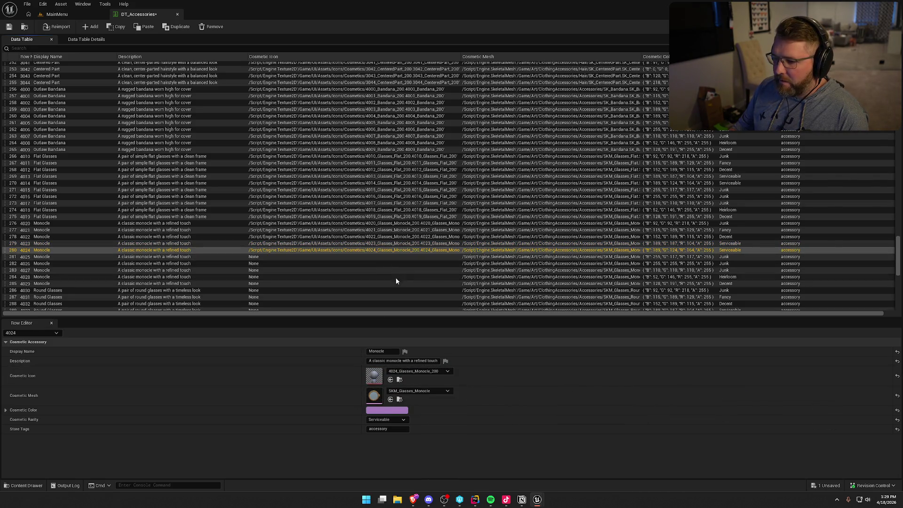
# Step: Assign Glasses_Monocle_200 icons to Monocle rows 4025 through 4029
pyautogui.moveTo(902, 377); pyautogui.dragTo(375, 377)
pyautogui.click(516, 263)
pyautogui.moveTo(902, 377); pyautogui.dragTo(375, 376)
pyautogui.click(719, 269)
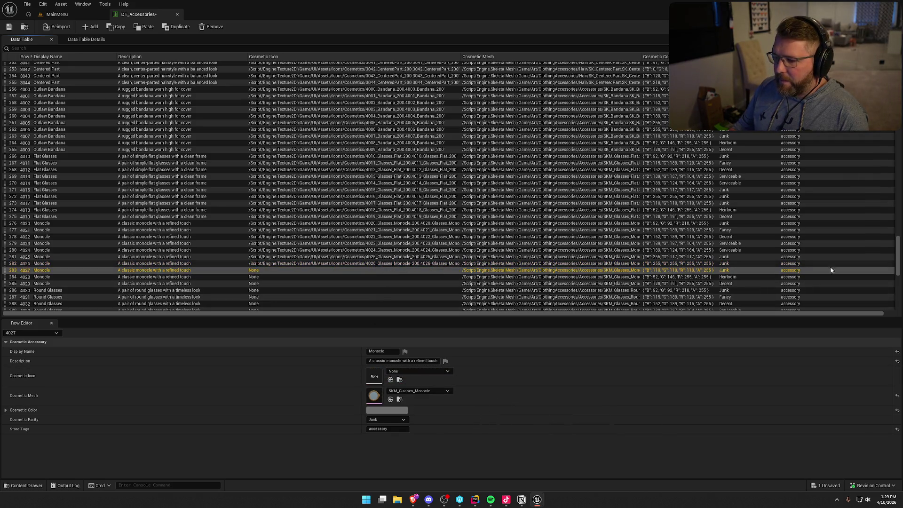
pyautogui.moveTo(902, 377)
pyautogui.mouseDown()
pyautogui.moveTo(358, 375)
pyautogui.moveTo(374, 377)
pyautogui.mouseUp()
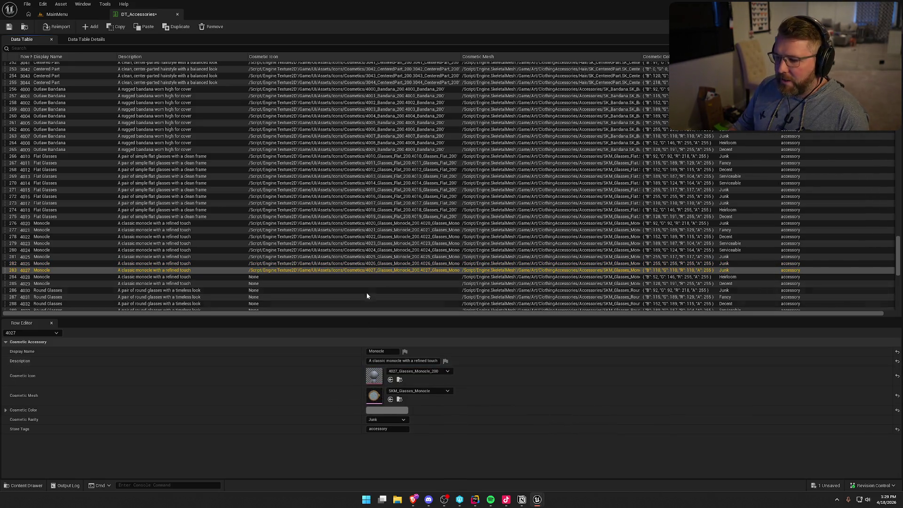
pyautogui.click(471, 277)
pyautogui.moveTo(902, 377); pyautogui.dragTo(375, 376)
pyautogui.click(353, 283)
pyautogui.moveTo(902, 405)
pyautogui.mouseDown()
pyautogui.moveTo(506, 405)
pyautogui.moveTo(375, 377)
pyautogui.mouseUp()
# Step: Give Round Glasses rows 4030, 4033 and 4034 their Glasses_Round_200 icons
pyautogui.click(391, 291)
pyautogui.scroll(-5, 391, 296)
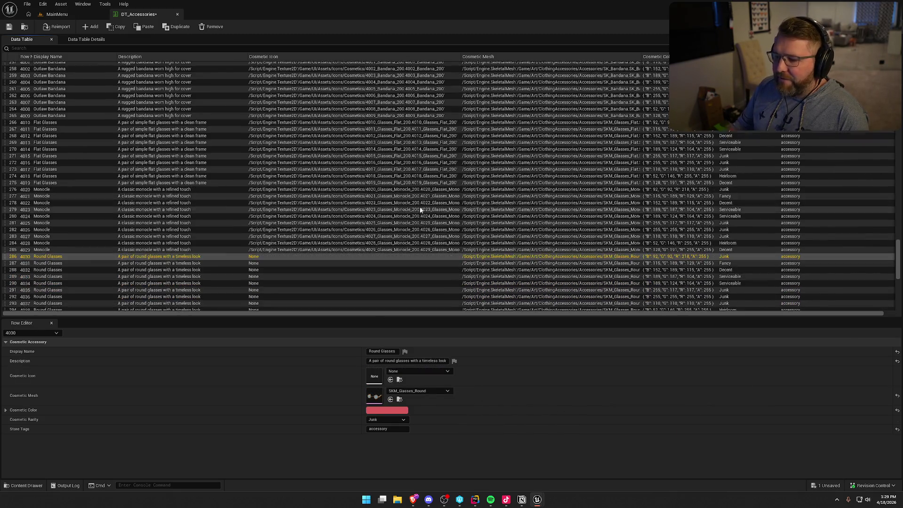
pyautogui.moveTo(902, 377); pyautogui.dragTo(375, 376)
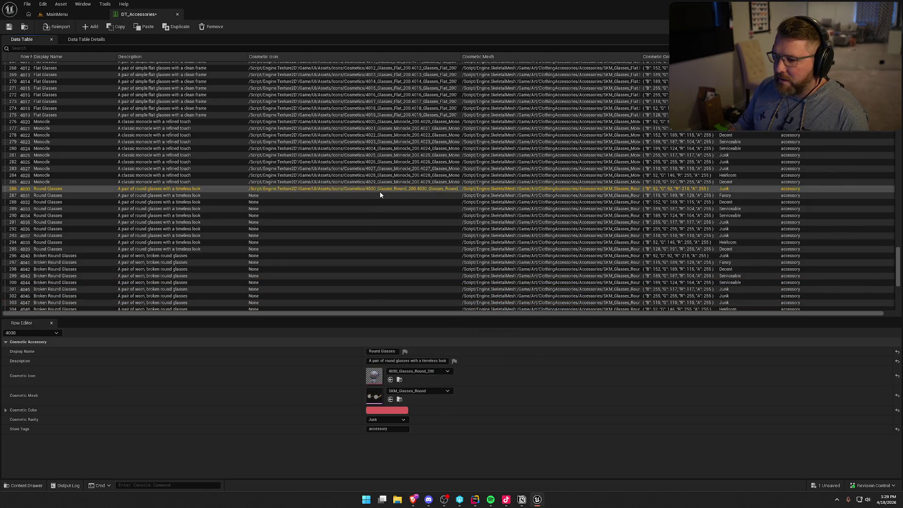
pyautogui.click(379, 193)
pyautogui.press('Down')
pyautogui.press('Down')
pyautogui.moveTo(902, 376)
pyautogui.mouseDown()
pyautogui.moveTo(595, 366)
pyautogui.moveTo(374, 376)
pyautogui.mouseUp()
pyautogui.press('Down')
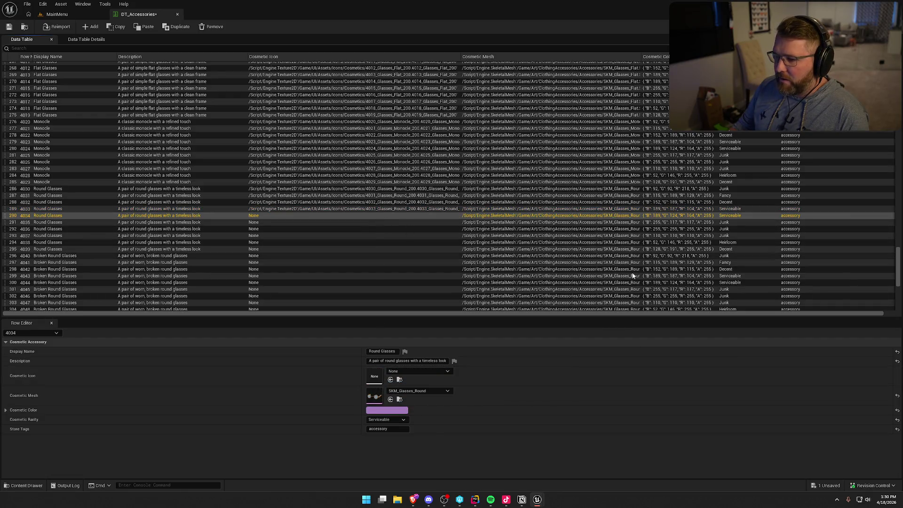
pyautogui.moveTo(902, 376); pyautogui.dragTo(374, 376)
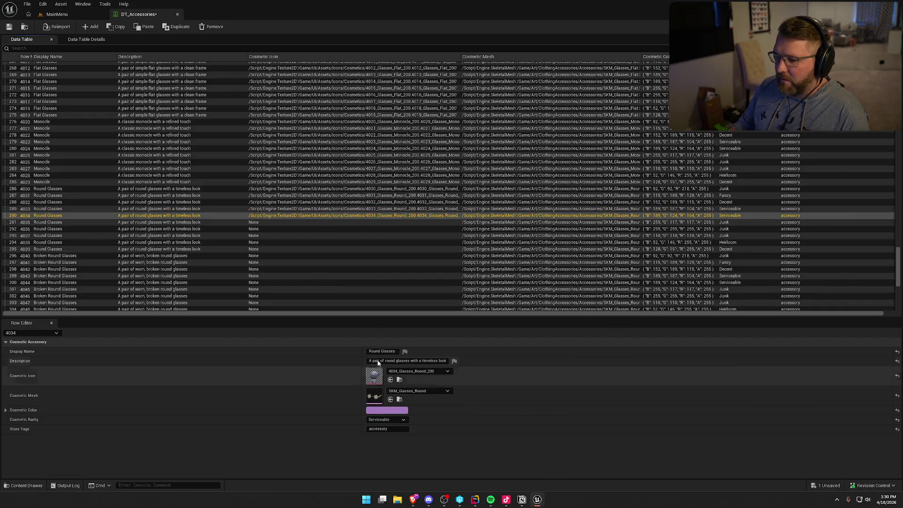
# Step: Assign Glasses_Round_200 icons to Round Glasses rows 4035 through 4039
pyautogui.click(380, 222)
pyautogui.moveTo(902, 376); pyautogui.dragTo(374, 377)
pyautogui.press('Down')
pyautogui.moveTo(902, 376); pyautogui.dragTo(374, 377)
pyautogui.click(389, 235)
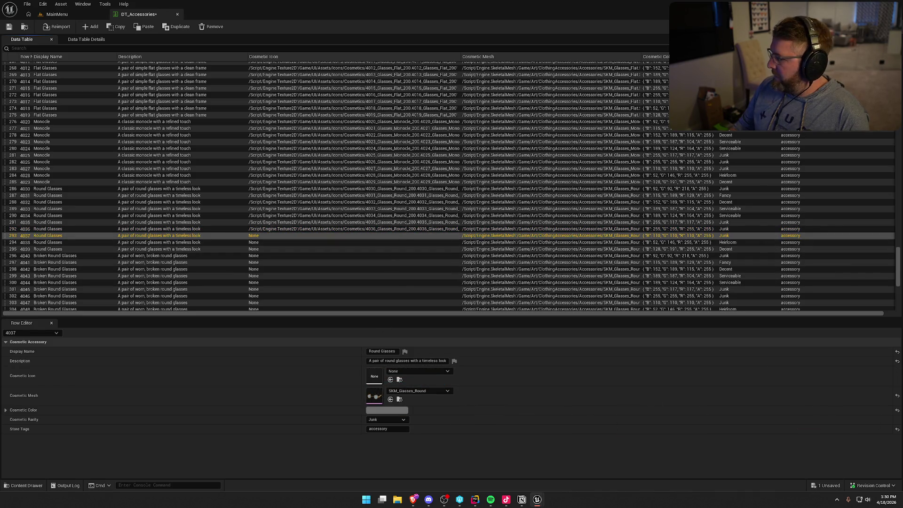
pyautogui.moveTo(902, 377); pyautogui.dragTo(374, 377)
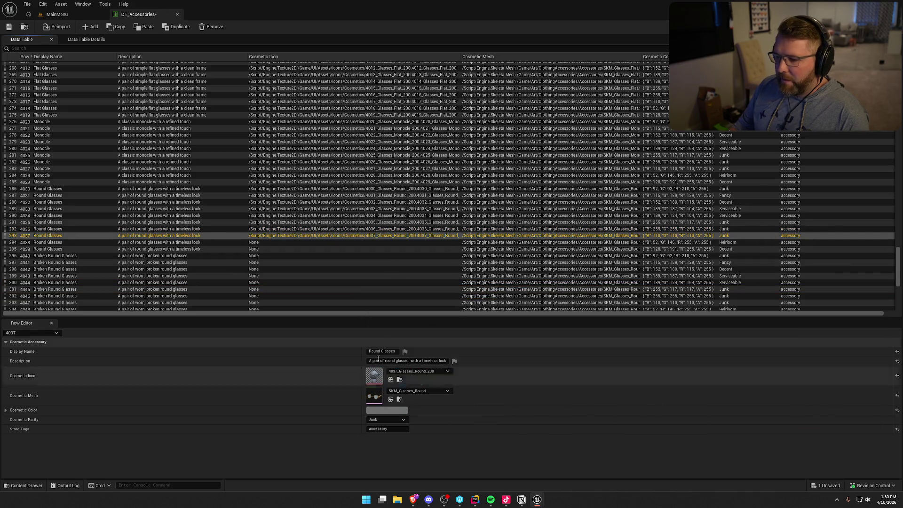
pyautogui.click(368, 242)
pyautogui.moveTo(902, 376); pyautogui.dragTo(375, 377)
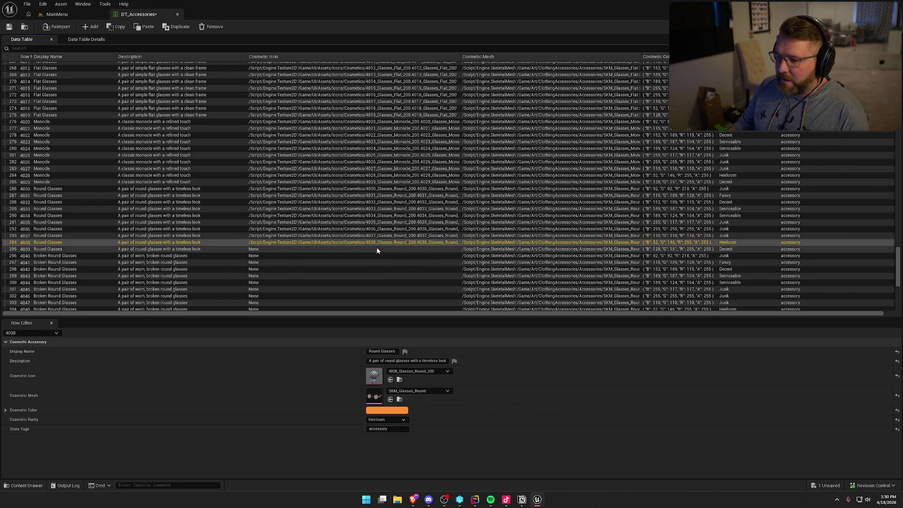
pyautogui.click(377, 249)
pyautogui.moveTo(902, 376)
pyautogui.mouseDown()
pyautogui.moveTo(762, 391)
pyautogui.moveTo(374, 376)
pyautogui.mouseUp()
pyautogui.click(400, 256)
# Step: Drop matching Broken_200 textures onto the Cosmetic Icon slot for Broken Round Glasses rows through 4044
pyautogui.moveTo(902, 376); pyautogui.dragTo(375, 376)
pyautogui.scroll(-3, 408, 268)
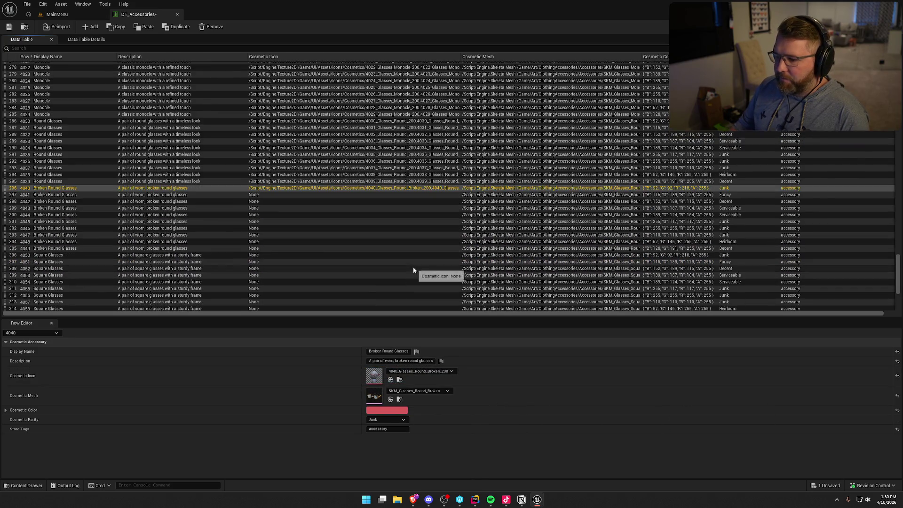
pyautogui.moveTo(902, 376); pyautogui.dragTo(411, 376)
pyautogui.click(376, 194)
pyautogui.moveTo(902, 376); pyautogui.dragTo(375, 376)
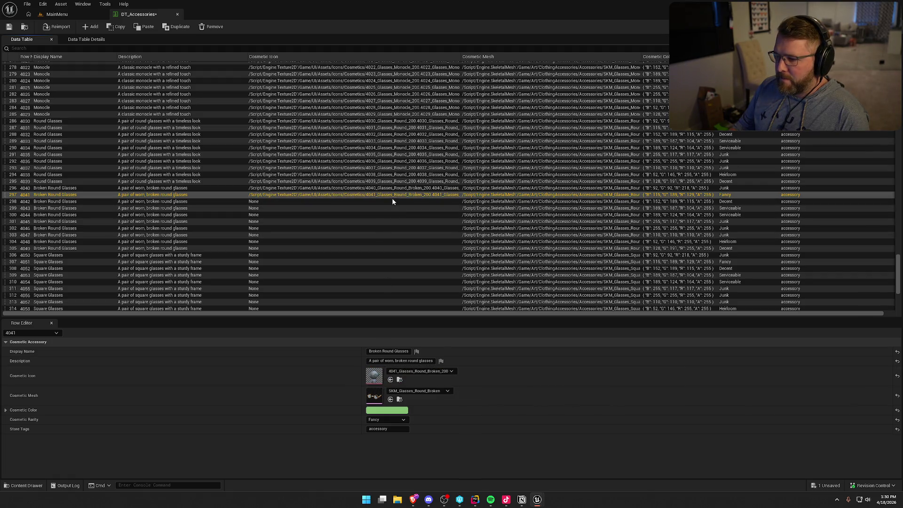
pyautogui.click(393, 202)
pyautogui.moveTo(902, 376); pyautogui.dragTo(375, 376)
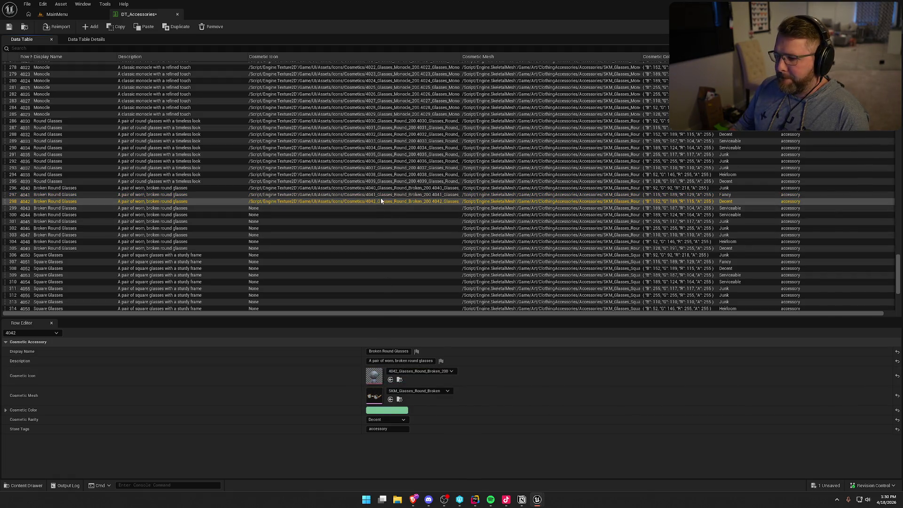
pyautogui.moveTo(902, 376)
pyautogui.mouseDown()
pyautogui.moveTo(790, 367)
pyautogui.moveTo(375, 376)
pyautogui.mouseUp()
pyautogui.click(383, 215)
pyautogui.moveTo(902, 376); pyautogui.dragTo(375, 376)
# Step: Assign matching icons to rows 4045–4049, and 4050_Glasses_Square_200 to Square Glasses row 4050
pyautogui.click(383, 222)
pyautogui.moveTo(902, 377)
pyautogui.mouseDown()
pyautogui.moveTo(513, 329)
pyautogui.moveTo(375, 376)
pyautogui.mouseUp()
pyautogui.click(375, 228)
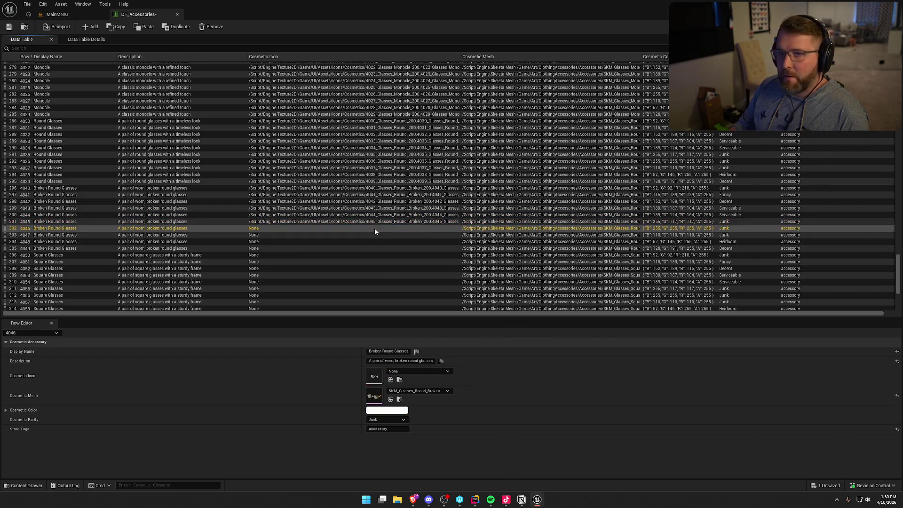
pyautogui.scroll(-2, 453, 232)
pyautogui.moveTo(902, 377); pyautogui.dragTo(375, 376)
pyautogui.click(380, 200)
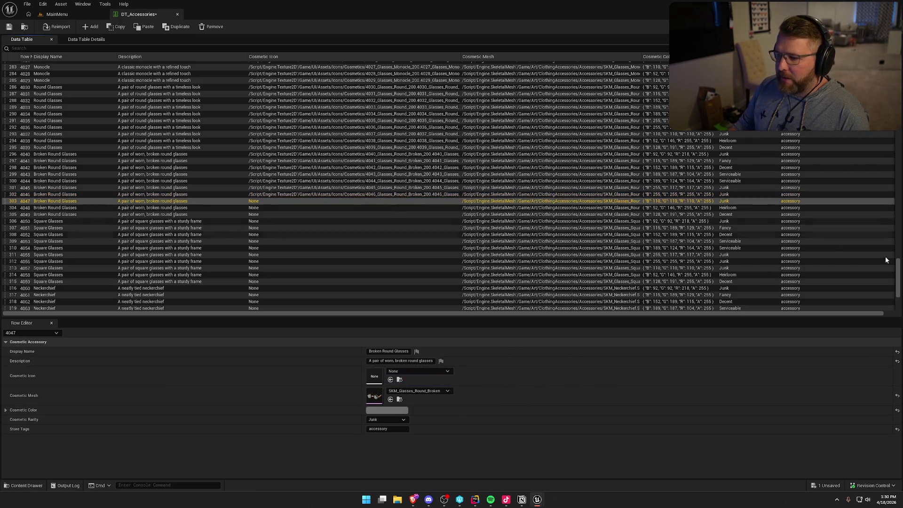
pyautogui.moveTo(902, 376); pyautogui.dragTo(375, 376)
pyautogui.click(385, 208)
pyautogui.moveTo(902, 376)
pyautogui.mouseDown()
pyautogui.moveTo(355, 369)
pyautogui.moveTo(375, 376)
pyautogui.mouseUp()
pyautogui.click(370, 215)
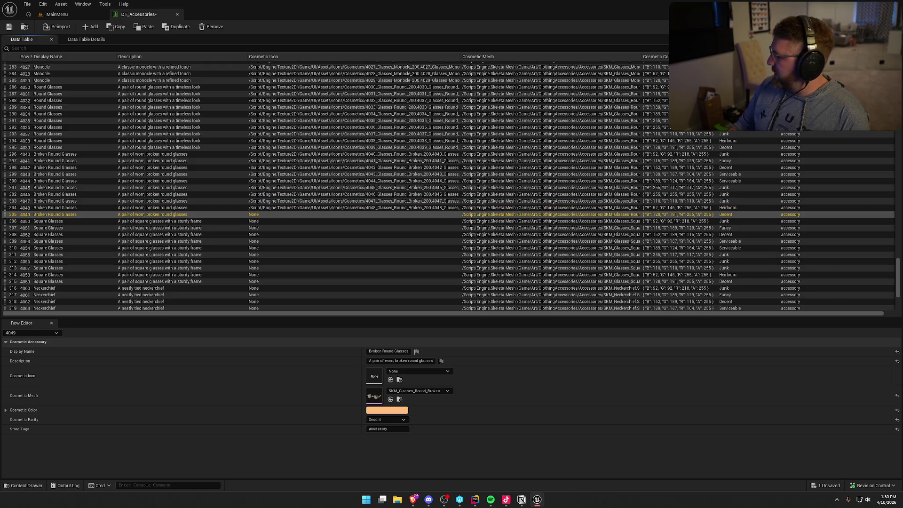
pyautogui.moveTo(902, 376)
pyautogui.mouseDown()
pyautogui.moveTo(337, 355)
pyautogui.moveTo(375, 376)
pyautogui.mouseUp()
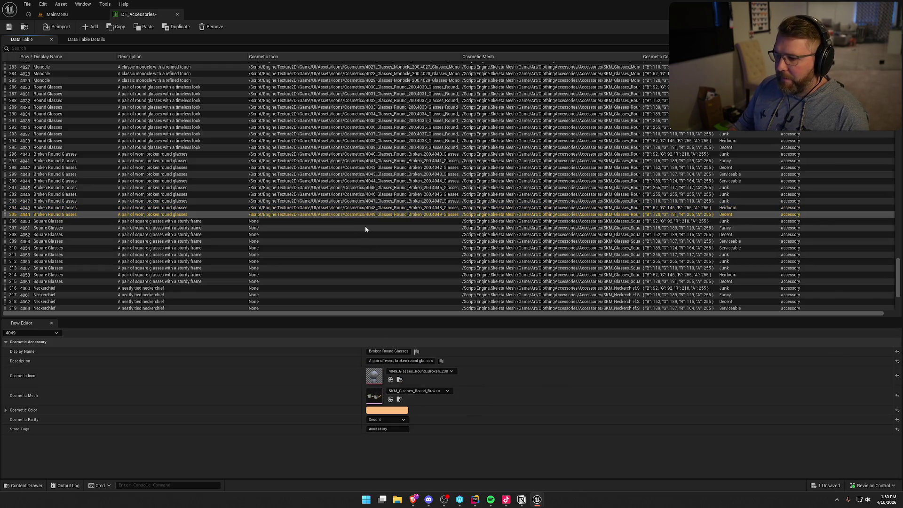
pyautogui.click(369, 221)
pyautogui.moveTo(902, 376)
pyautogui.mouseDown()
pyautogui.moveTo(393, 312)
pyautogui.moveTo(375, 376)
pyautogui.mouseUp()
# Step: Give Square Glasses rows 4051–4054 their matching Glasses_Square_200 icons
pyautogui.click(391, 227)
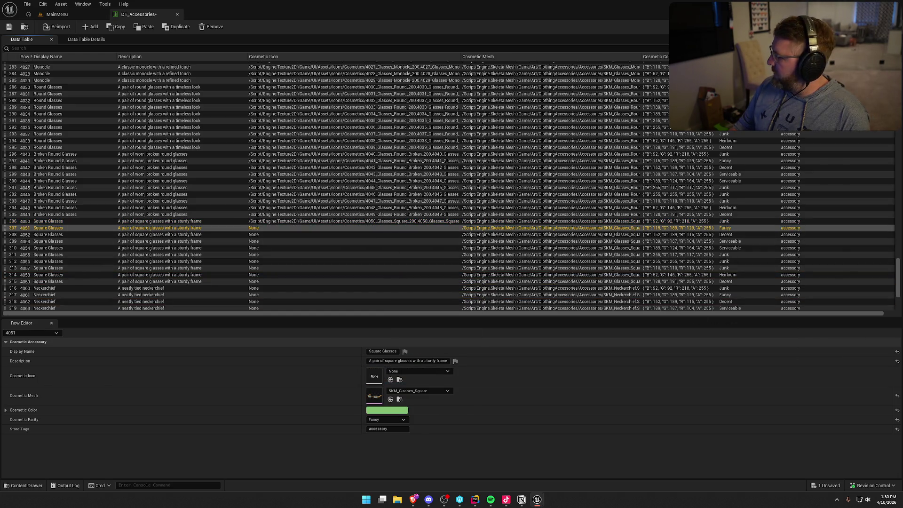
pyautogui.moveTo(902, 376)
pyautogui.mouseDown()
pyautogui.moveTo(551, 357)
pyautogui.moveTo(375, 376)
pyautogui.mouseUp()
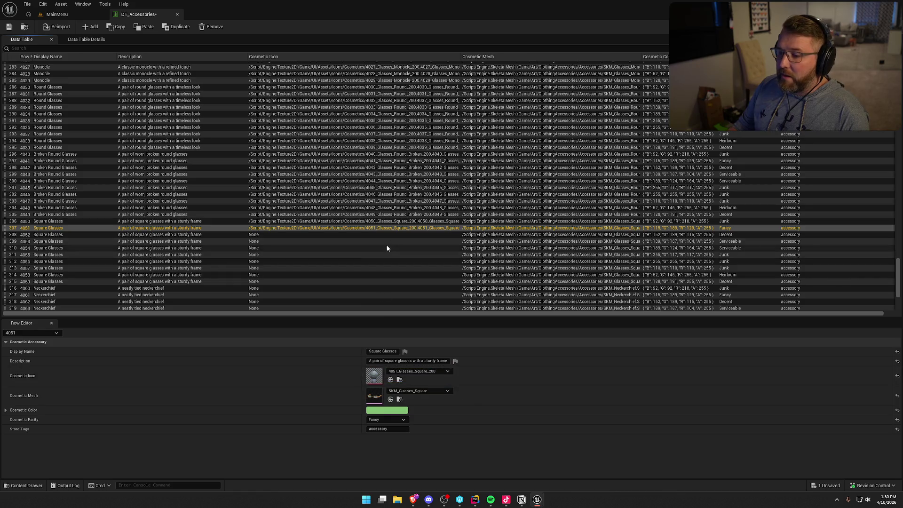
pyautogui.click(391, 235)
pyautogui.scroll(-2, 400, 228)
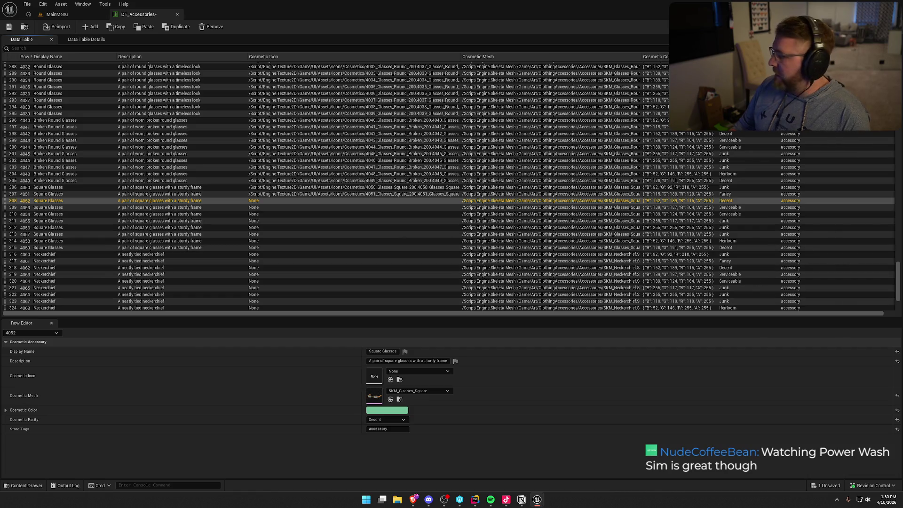
pyautogui.click(419, 372)
pyautogui.click(405, 393)
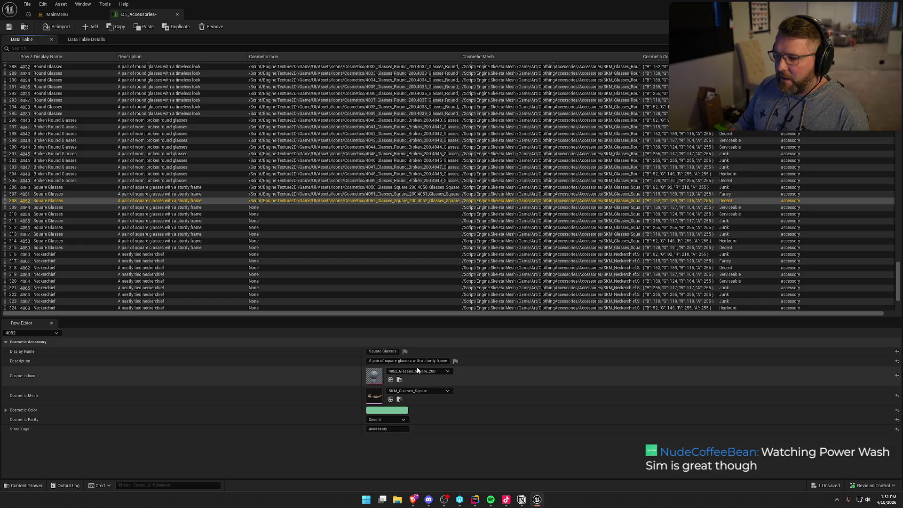
pyautogui.click(364, 208)
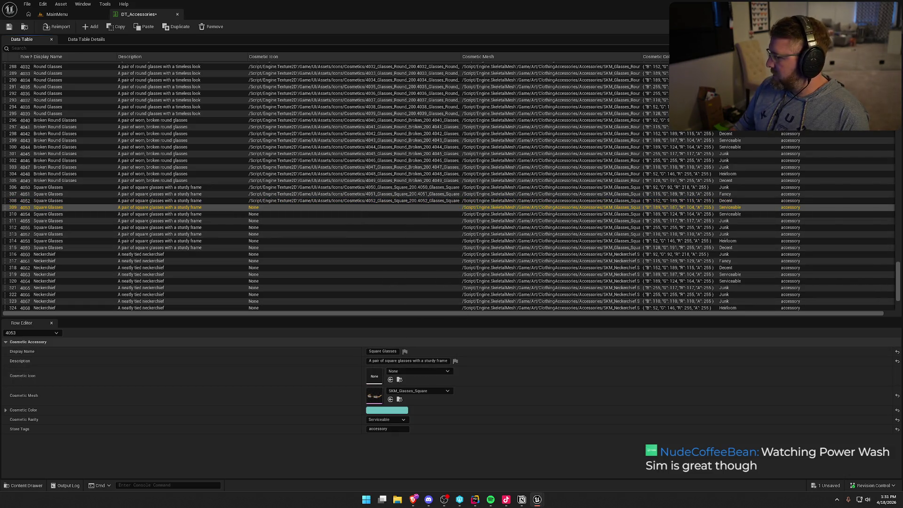
pyautogui.click(419, 371)
pyautogui.click(405, 393)
pyautogui.click(329, 215)
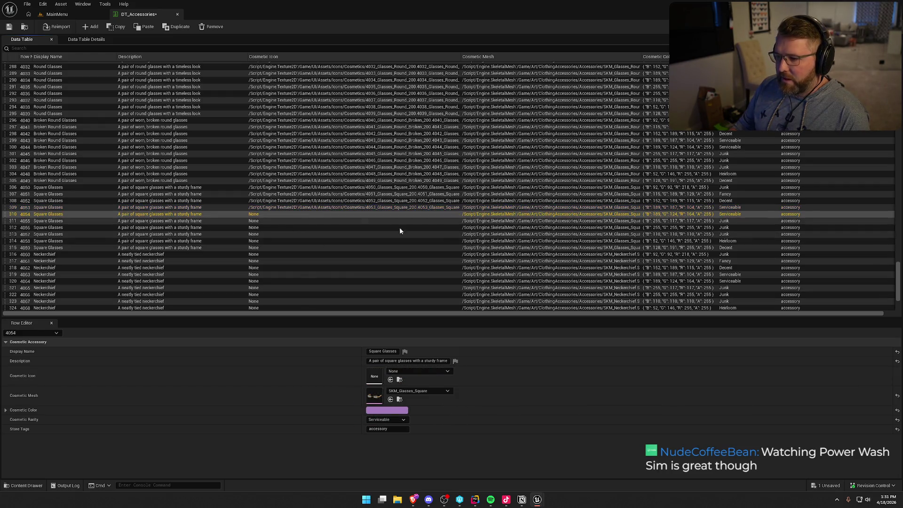
pyautogui.click(419, 371)
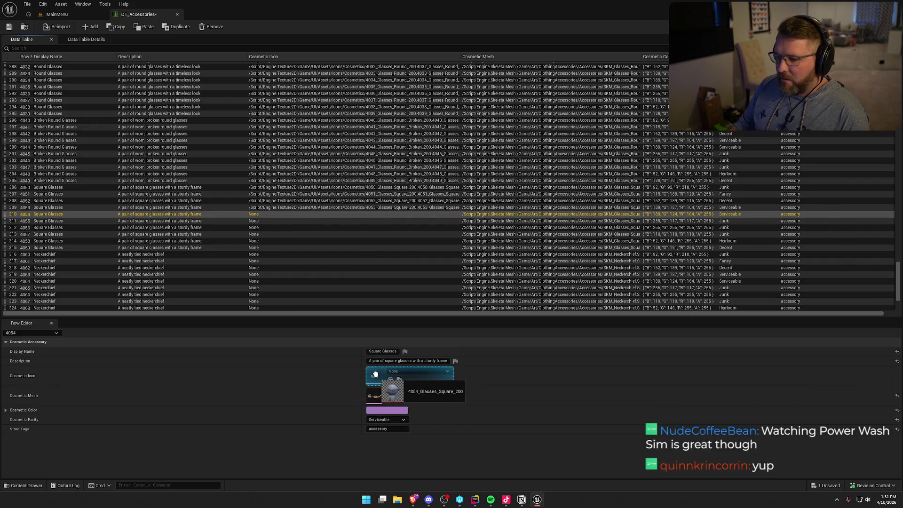
pyautogui.click(405, 393)
# Step: Pick the matching Glasses_Square_200 icons for rows 4055–4059 from the Cosmetic Icon asset picker
pyautogui.click(383, 221)
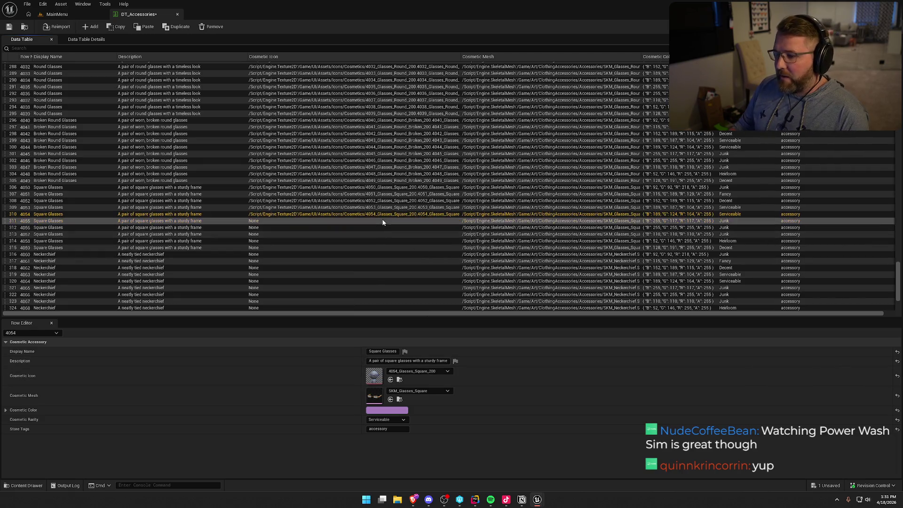
pyautogui.click(418, 372)
pyautogui.click(404, 393)
pyautogui.click(365, 228)
pyautogui.click(419, 371)
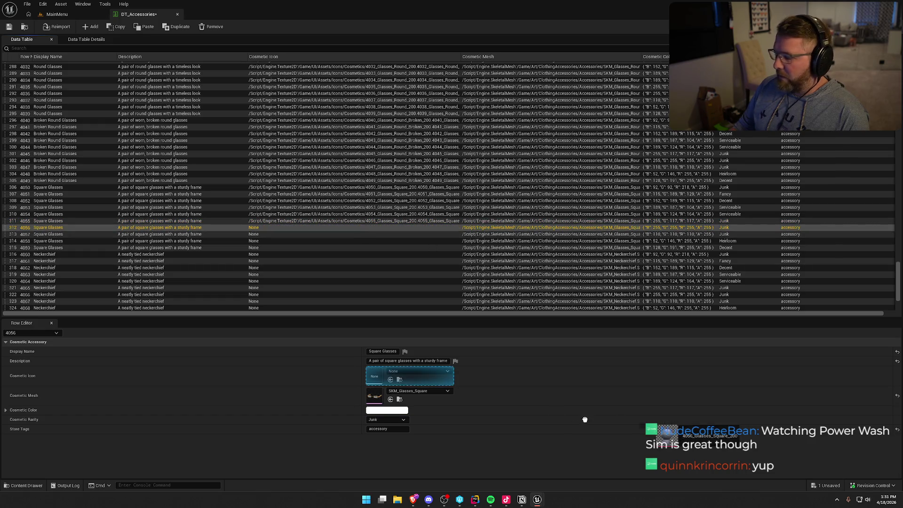
pyautogui.click(404, 392)
pyautogui.click(405, 234)
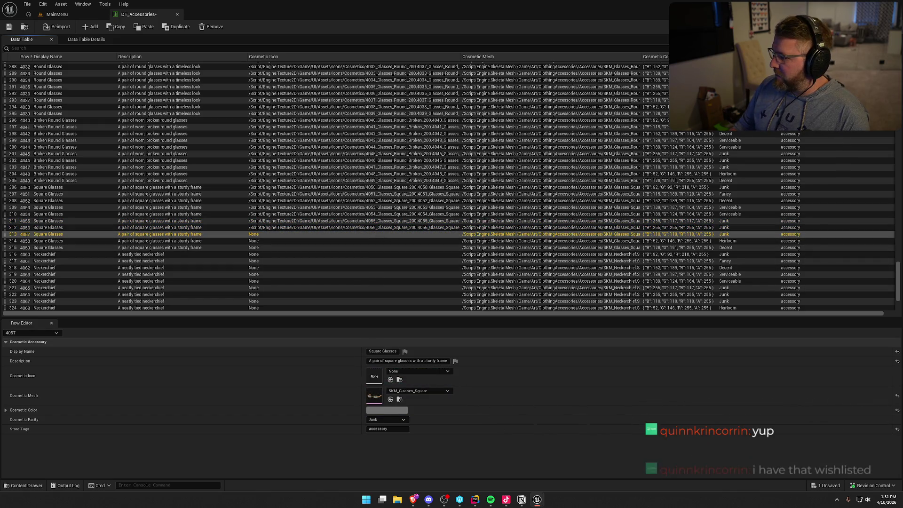
pyautogui.click(419, 371)
pyautogui.click(404, 393)
pyautogui.click(388, 241)
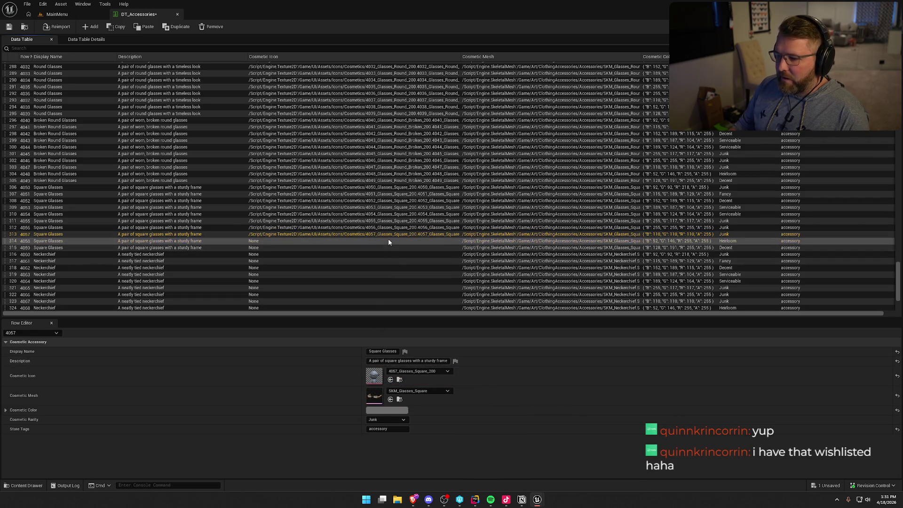
pyautogui.click(419, 371)
pyautogui.click(404, 393)
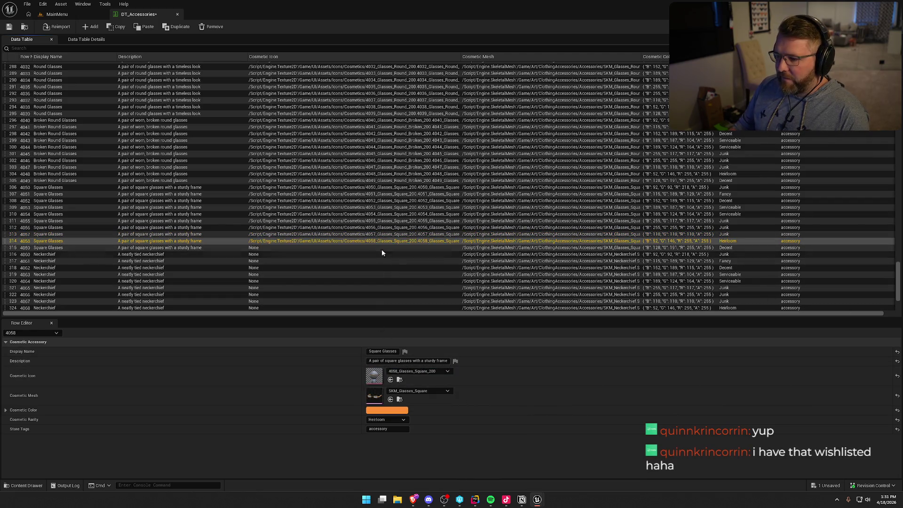
pyautogui.click(383, 249)
pyautogui.click(419, 371)
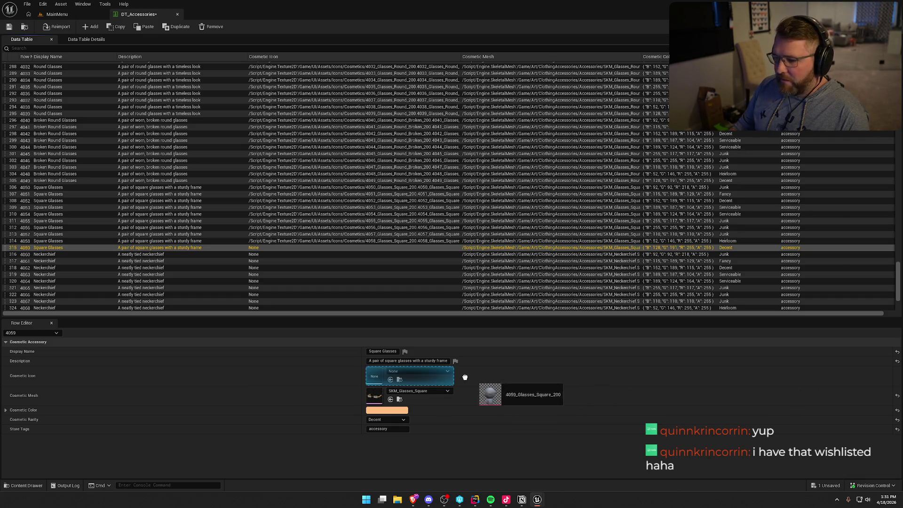
pyautogui.click(404, 392)
pyautogui.click(371, 255)
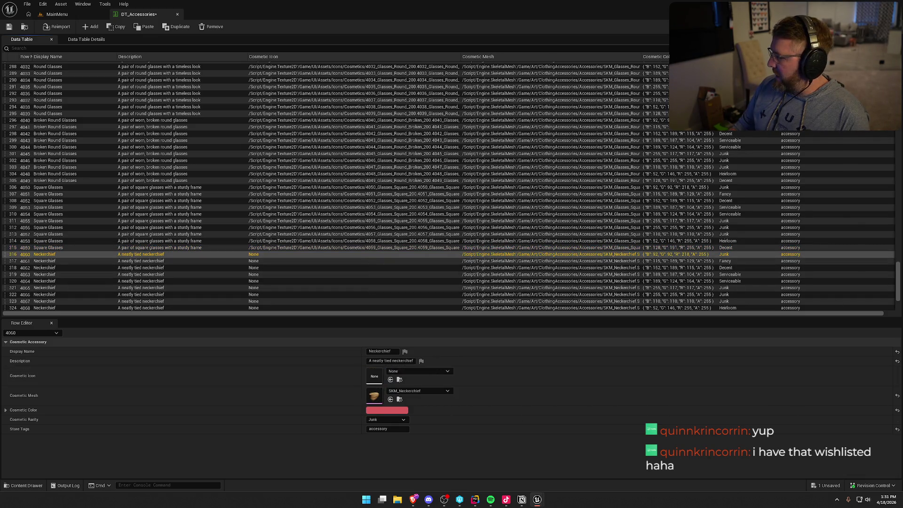
# Step: Set rows 4060–4062 to their matching Neckerchief_200 Cosmetic Icon textures
pyautogui.click(419, 371)
pyautogui.click(404, 393)
pyautogui.click(385, 260)
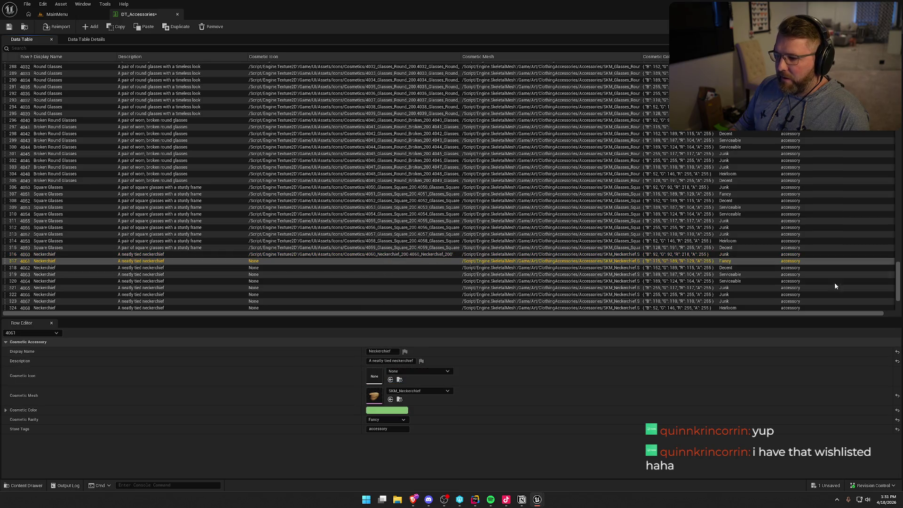
pyautogui.click(419, 371)
pyautogui.click(405, 393)
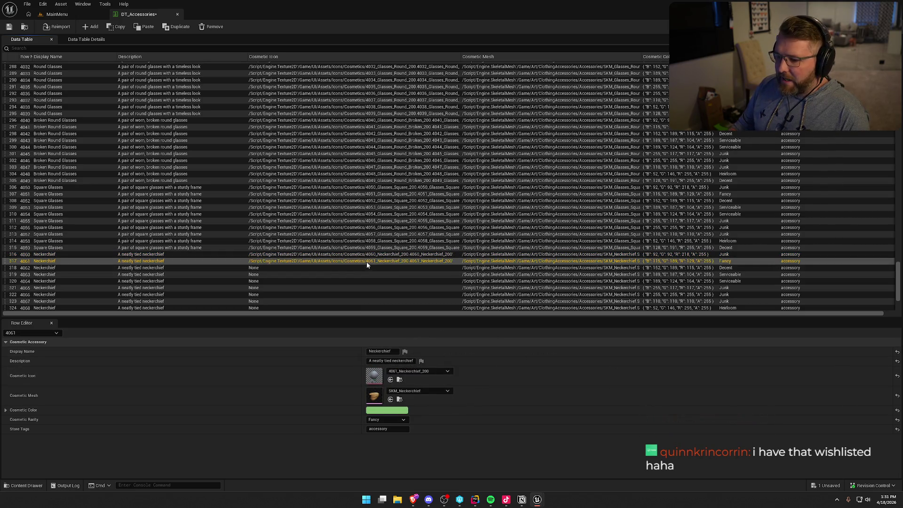
pyautogui.click(372, 268)
pyautogui.click(419, 372)
pyautogui.click(405, 393)
# Step: Set rows 4063–4065 to their matching Neckerchief_200 icons
pyautogui.scroll(-4, 423, 264)
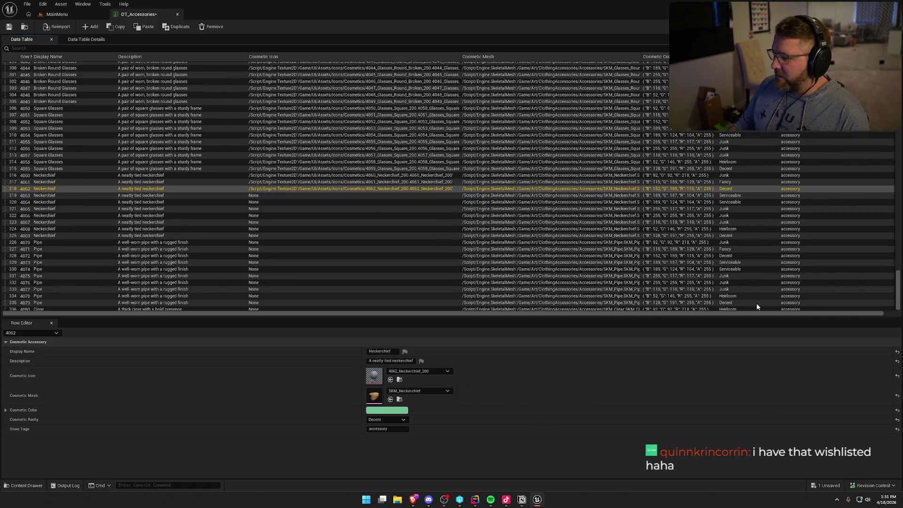
pyautogui.click(424, 196)
pyautogui.click(418, 371)
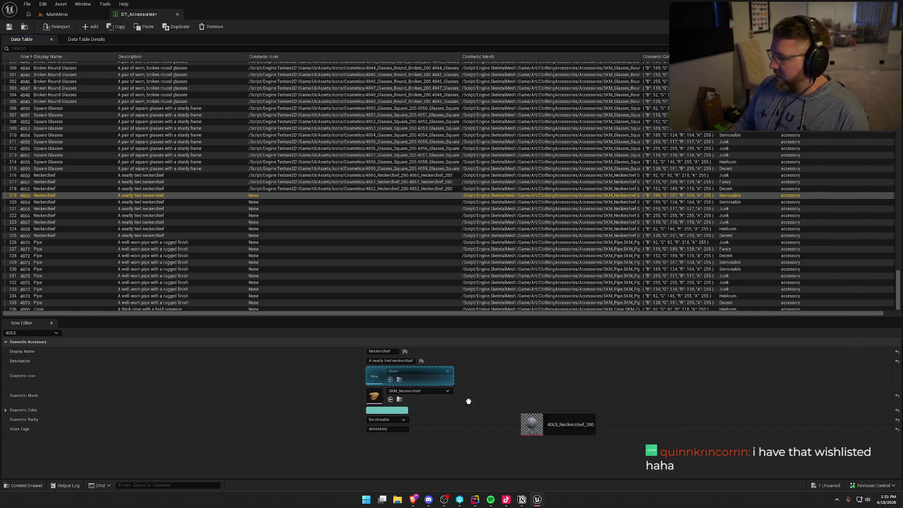
pyautogui.click(404, 390)
pyautogui.click(385, 203)
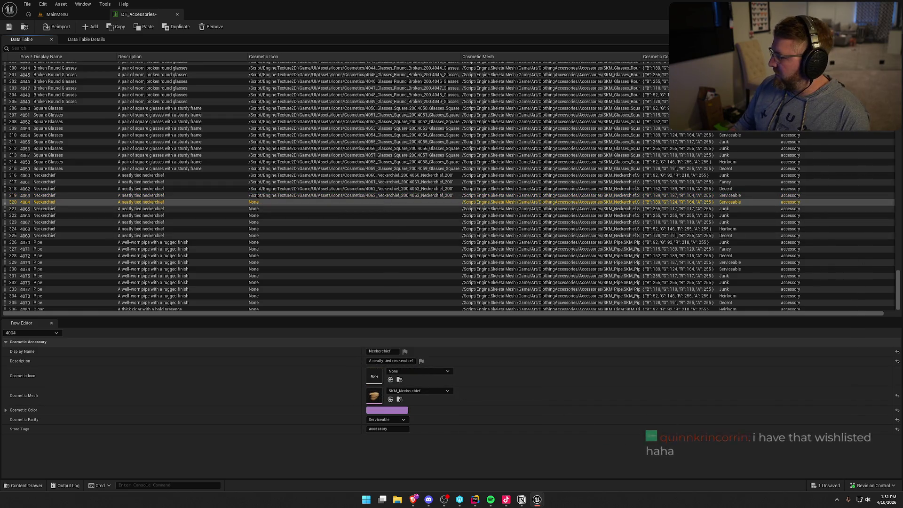
pyautogui.click(419, 371)
pyautogui.click(405, 391)
pyautogui.click(371, 209)
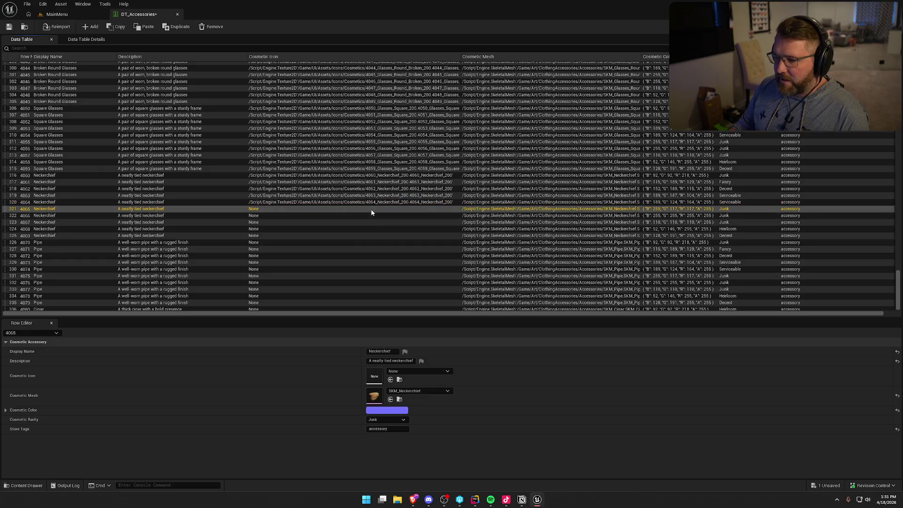
pyautogui.click(419, 371)
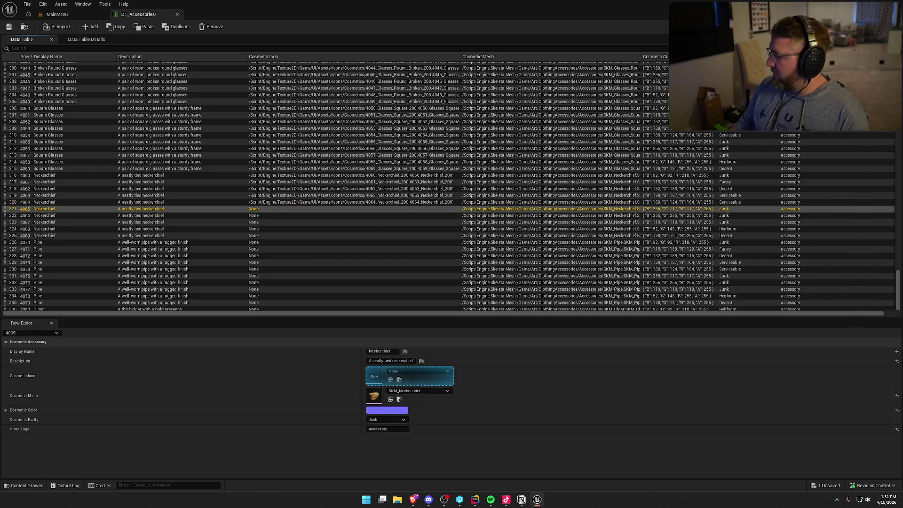
pyautogui.click(405, 391)
# Step: Set rows 4066–4069 to their matching Neckerchief_200 icons
pyautogui.click(367, 216)
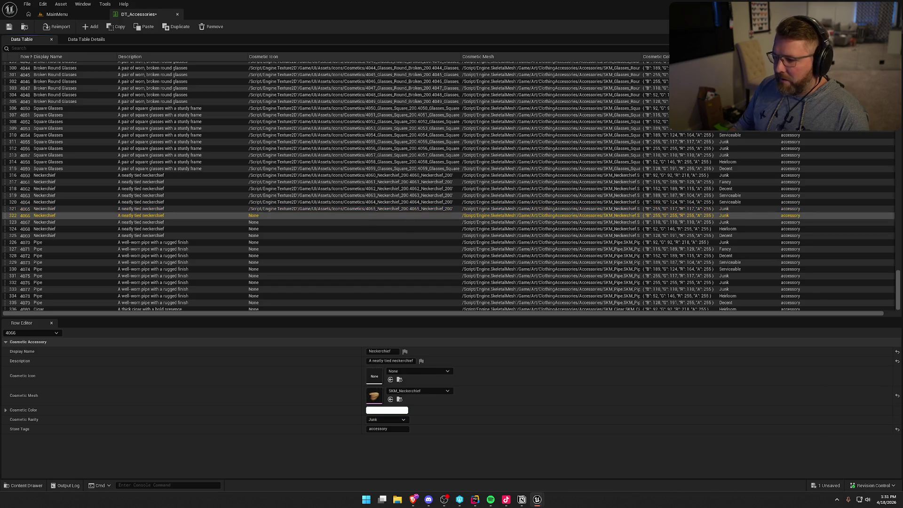
pyautogui.click(419, 371)
pyautogui.click(405, 391)
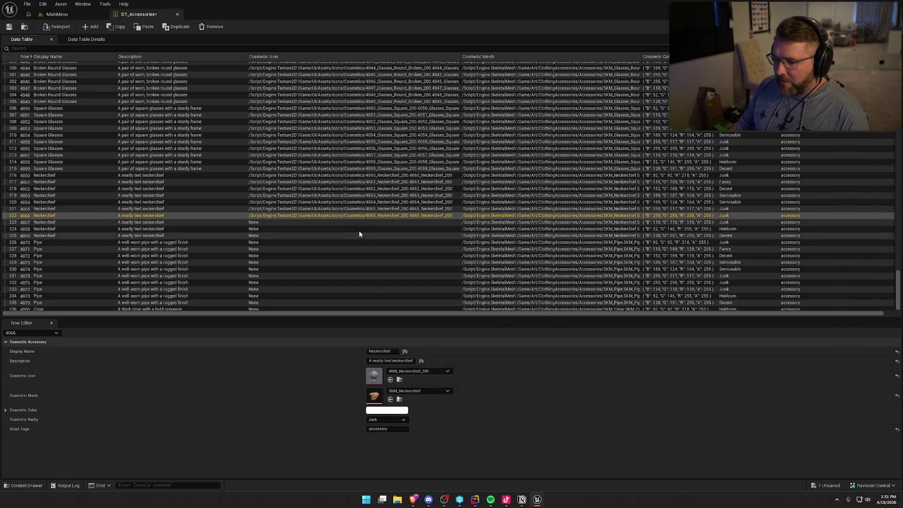
pyautogui.click(381, 223)
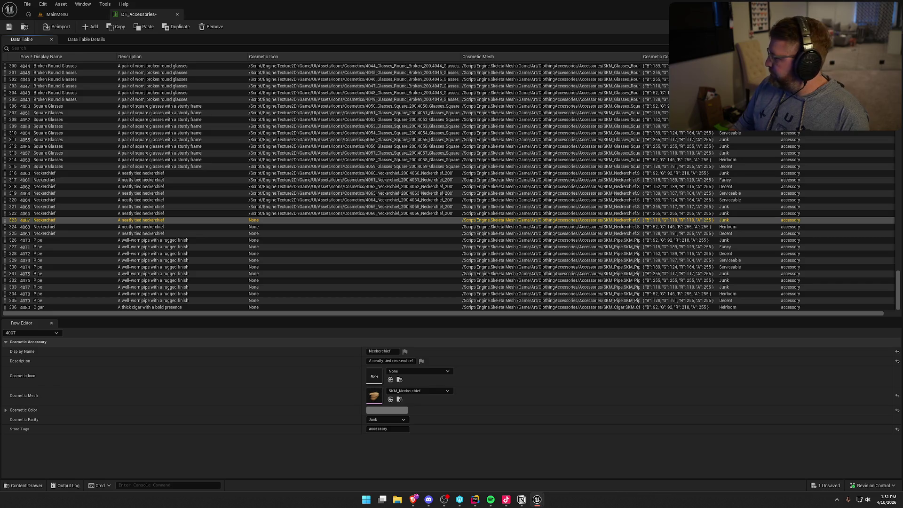
pyautogui.click(419, 372)
pyautogui.click(404, 391)
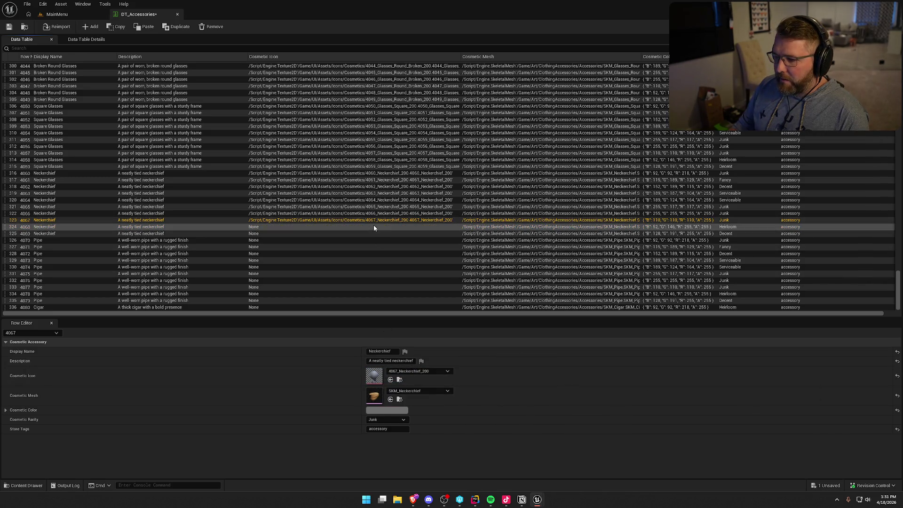
pyautogui.click(419, 371)
pyautogui.click(404, 391)
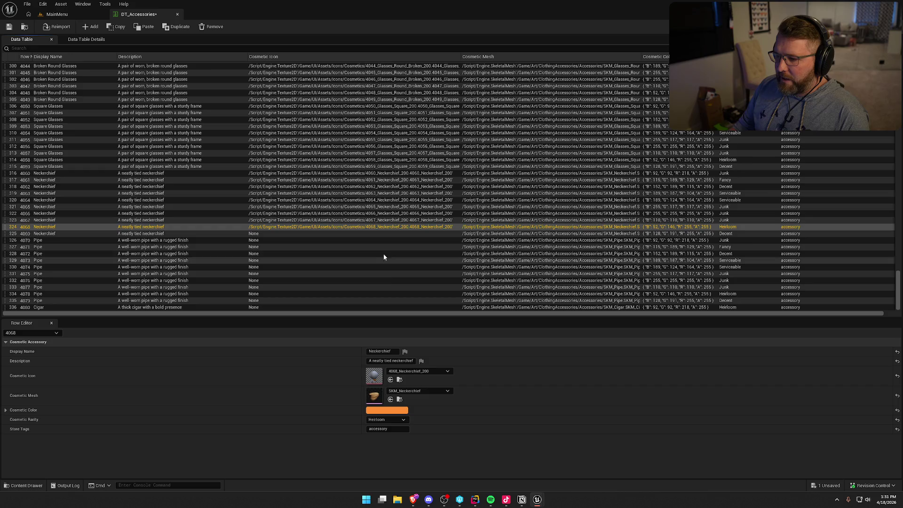
pyautogui.click(387, 233)
pyautogui.click(418, 371)
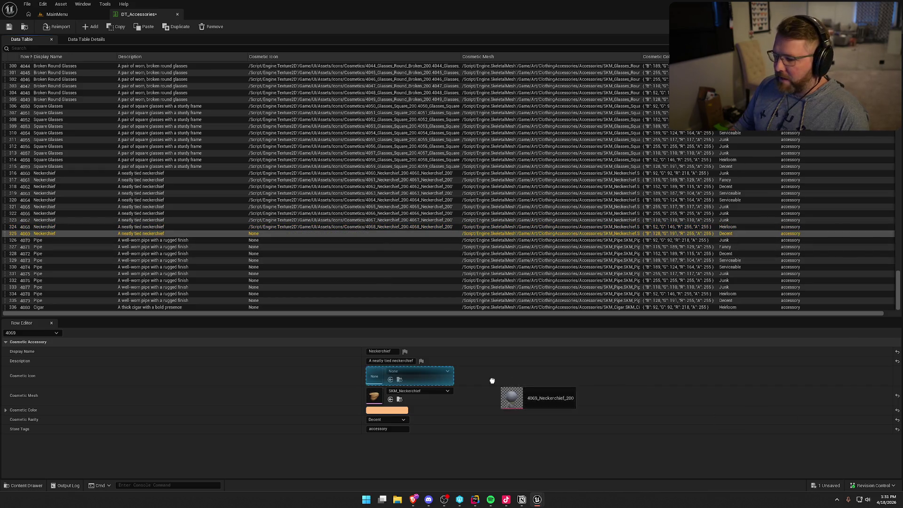
pyautogui.click(405, 392)
pyautogui.click(394, 241)
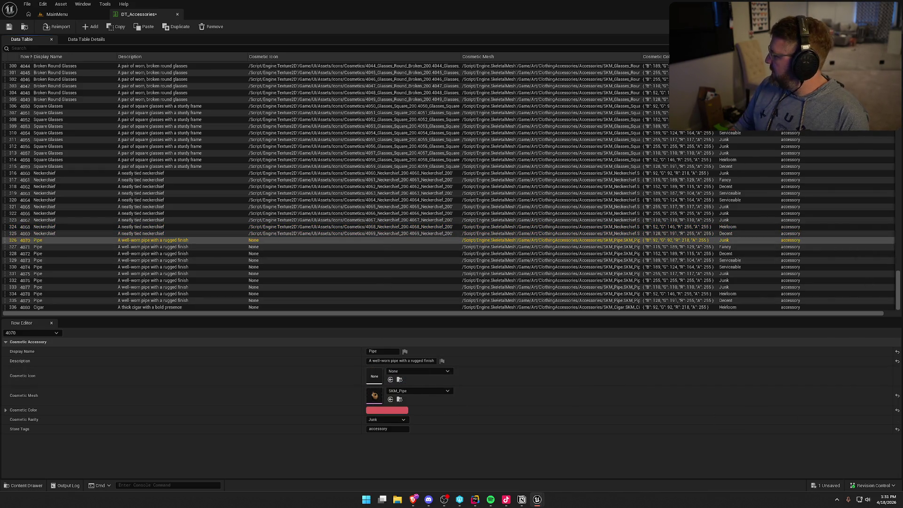
# Step: Give Pipe rows 4070–4073 their matching Pipe_200 Cosmetic Icon textures
pyautogui.click(419, 372)
pyautogui.click(405, 391)
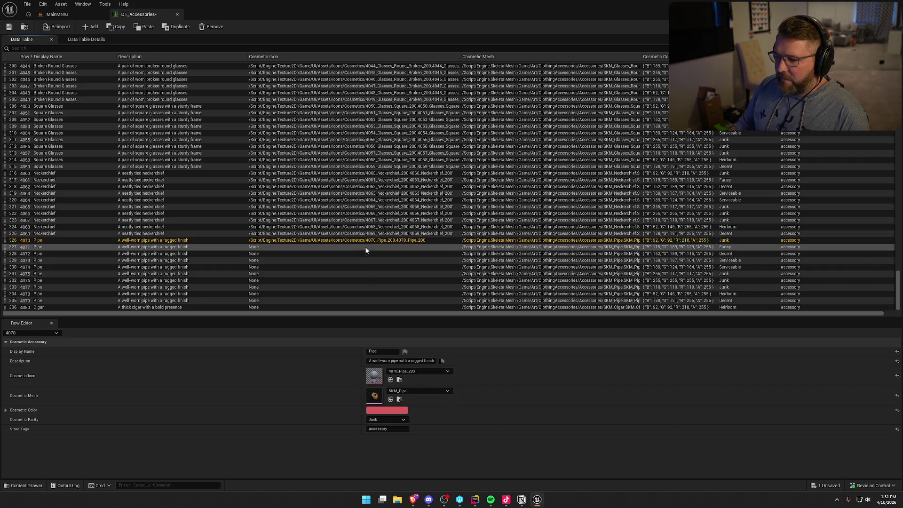
pyautogui.moveTo(204, 330); pyautogui.dragTo(336, 248)
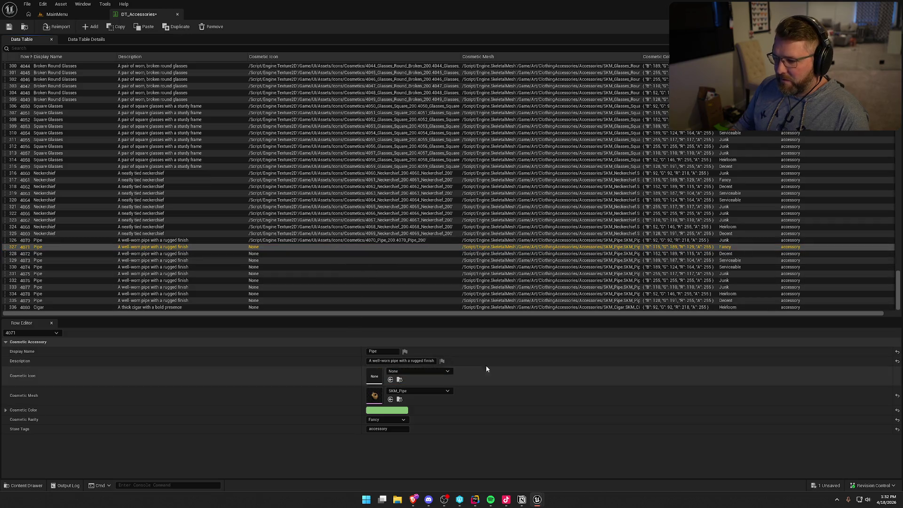
pyautogui.moveTo(409, 377)
pyautogui.mouseDown()
pyautogui.moveTo(565, 397)
pyautogui.moveTo(377, 377)
pyautogui.mouseUp()
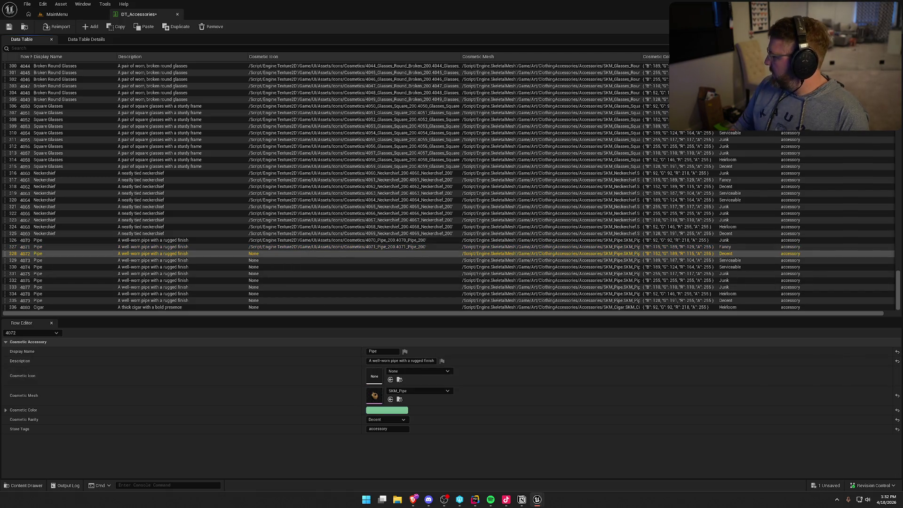
pyautogui.moveTo(452, 386); pyautogui.dragTo(345, 378)
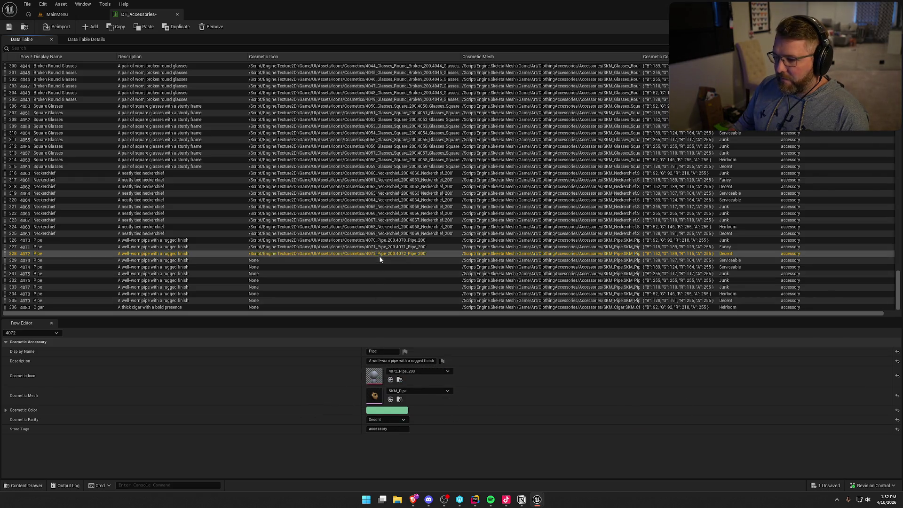
pyautogui.click(399, 262)
pyautogui.moveTo(452, 385); pyautogui.dragTo(375, 378)
# Step: Drop Pipe_200 icons onto rows 4074–4076 and work through the remaining Pipe rows to 4079
pyautogui.click(394, 267)
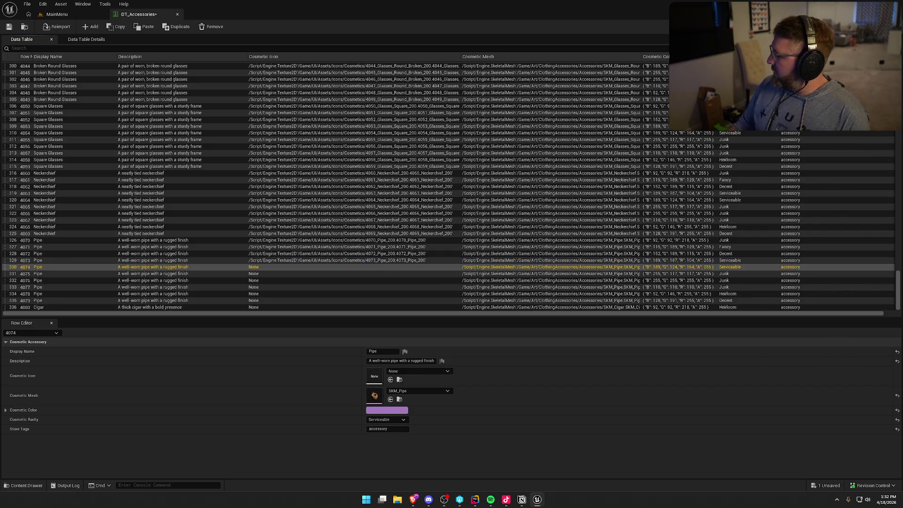
pyautogui.moveTo(452, 386)
pyautogui.mouseDown()
pyautogui.moveTo(408, 278)
pyautogui.moveTo(363, 282)
pyautogui.moveTo(375, 377)
pyautogui.mouseUp()
pyautogui.click(353, 274)
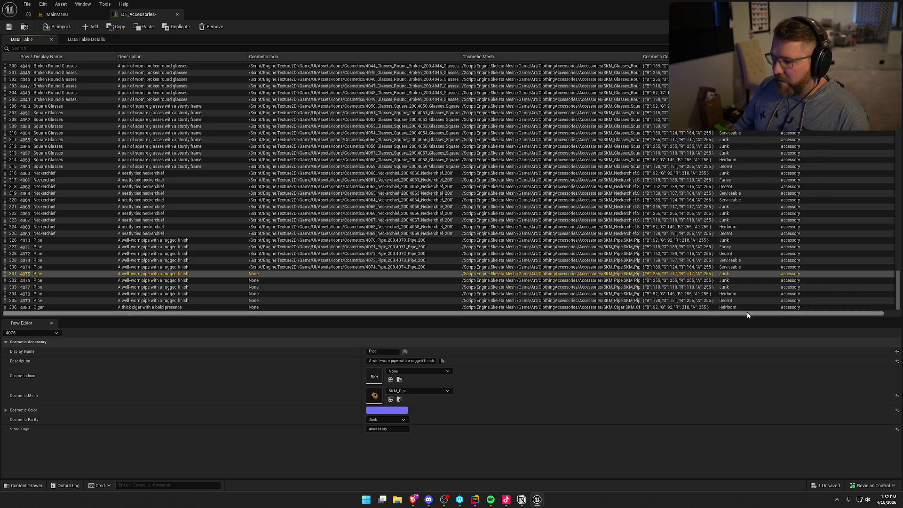
pyautogui.moveTo(363, 375); pyautogui.dragTo(375, 377)
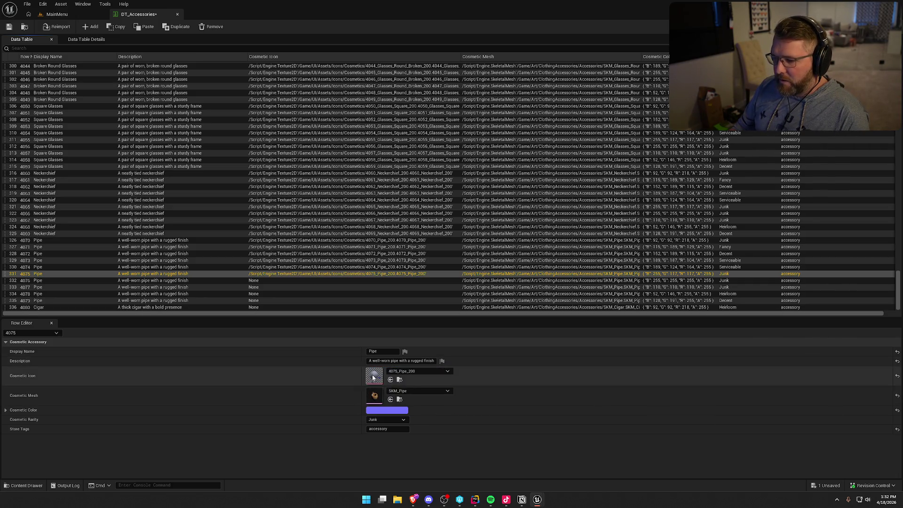
pyautogui.click(367, 284)
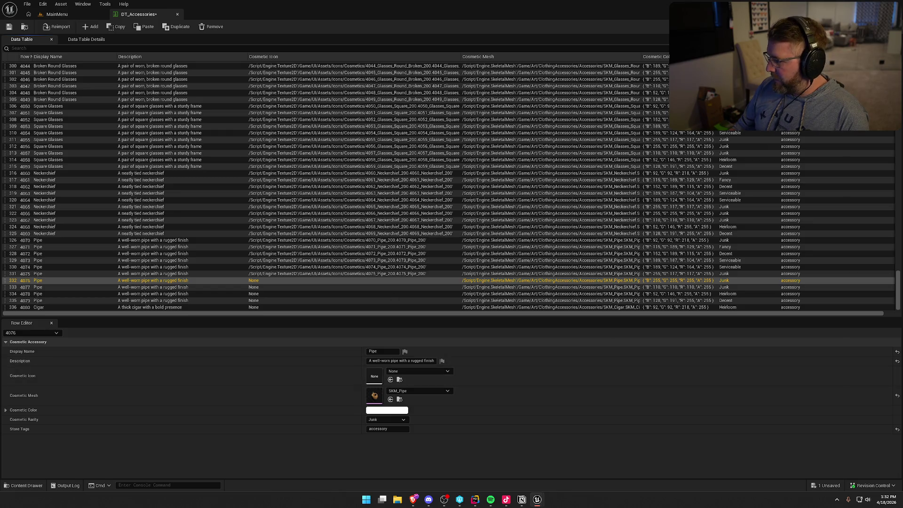
pyautogui.moveTo(352, 388); pyautogui.dragTo(375, 377)
pyautogui.click(389, 292)
pyautogui.click(379, 301)
pyautogui.click(385, 306)
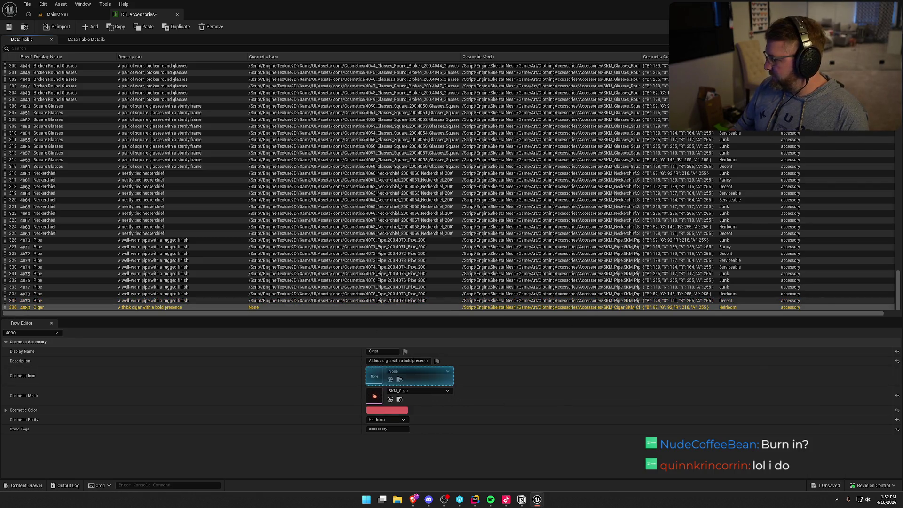
# Step: Give Cigar row 4080 the 4080_Cigar_200 icon, then save and check out DT_Accessories
pyautogui.moveTo(375, 376); pyautogui.dragTo(374, 377)
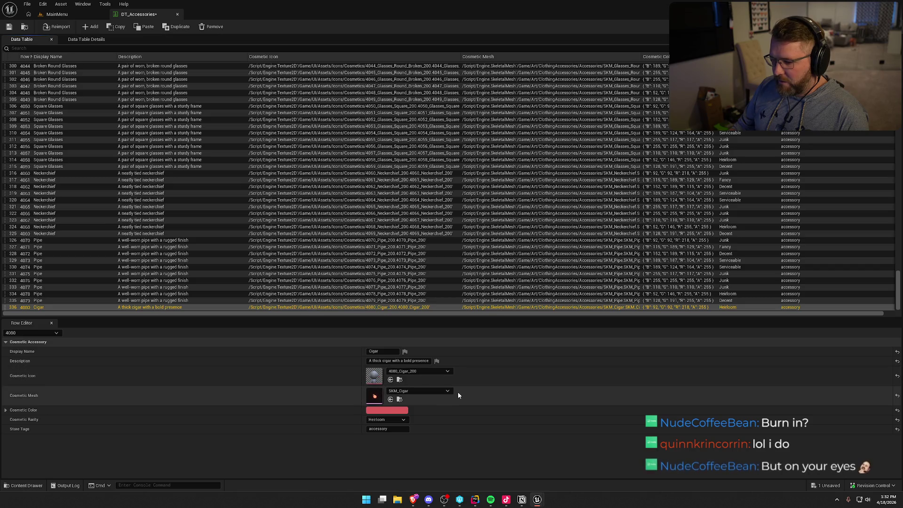
pyautogui.hotkey('ctrl', 's')
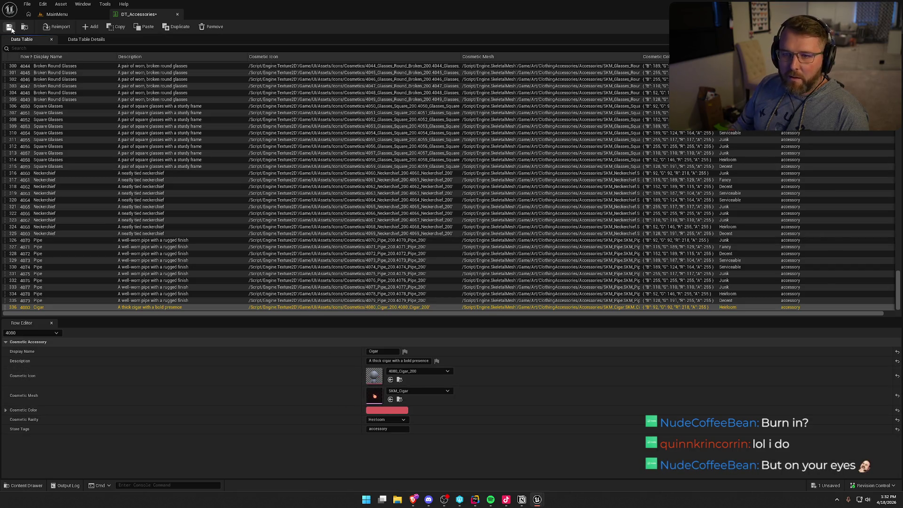
pyautogui.click(449, 329)
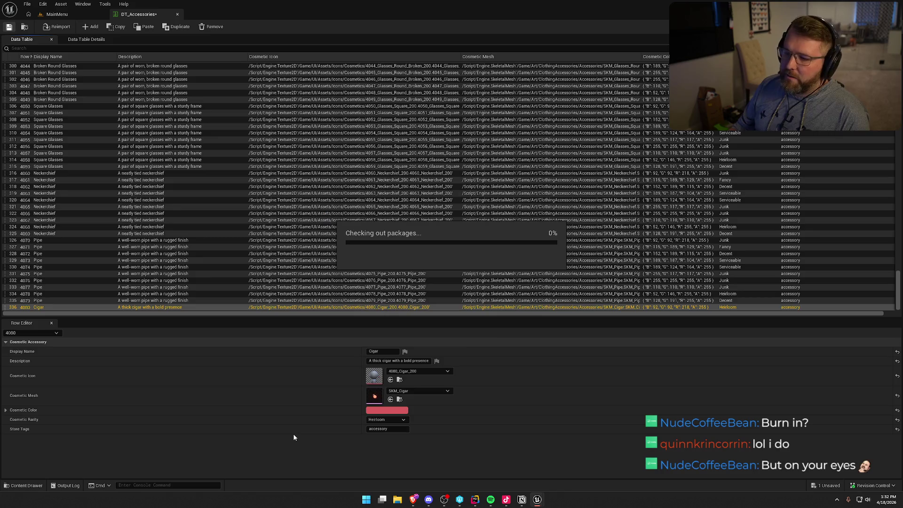
pyautogui.click(27, 16)
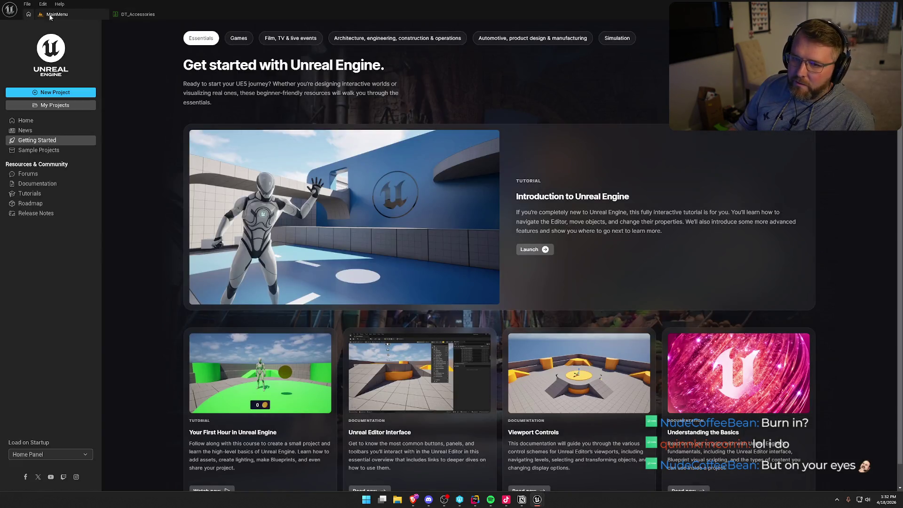
# Step: Open DT_Clothing, widen its Cosmetic Icon column, scan the rows, then bring up the web browser
pyautogui.click(131, 15)
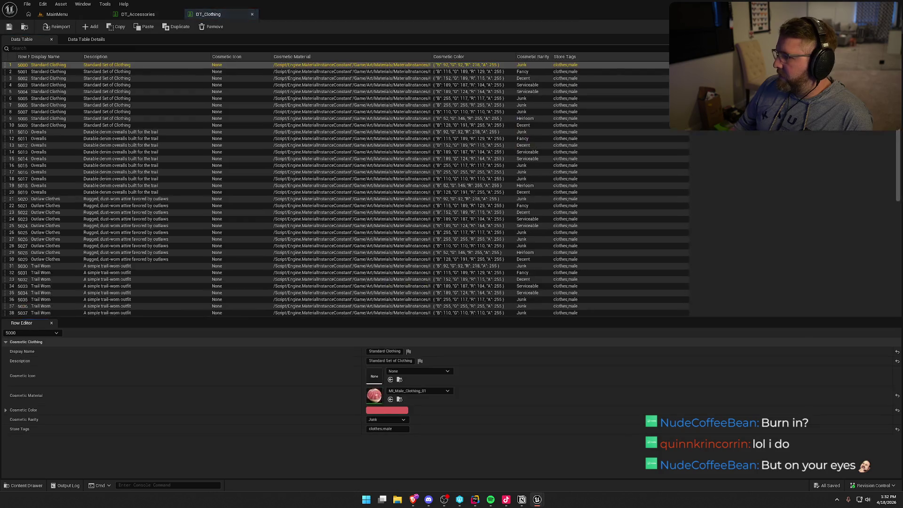
pyautogui.moveTo(269, 56); pyautogui.dragTo(378, 56)
pyautogui.scroll(-4, 362, 203)
pyautogui.scroll(-5, 362, 203)
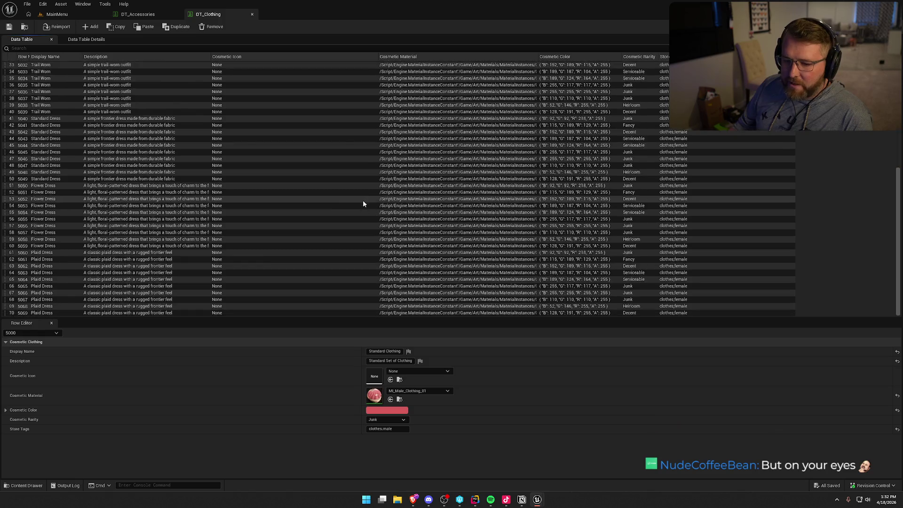
pyautogui.scroll(10, 363, 203)
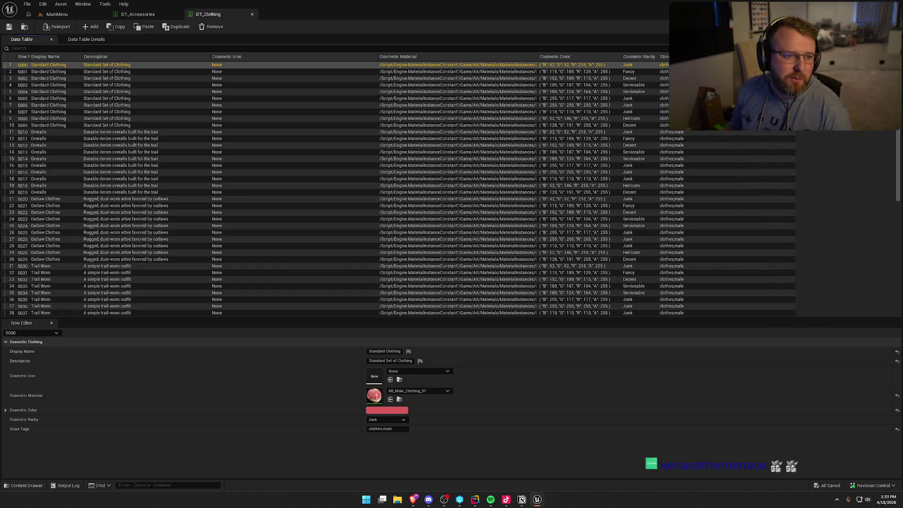
pyautogui.hotkey('alt', 'Tab')
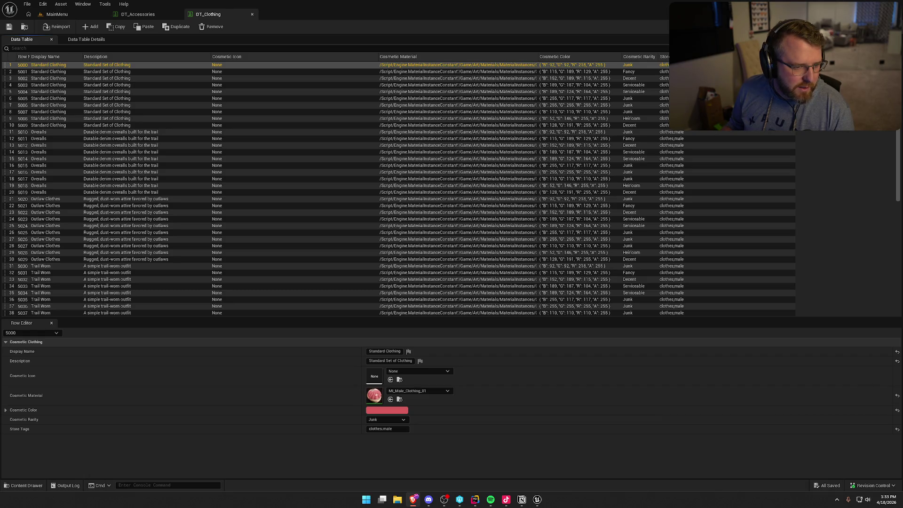
pyautogui.hotkey('alt', 'Tab')
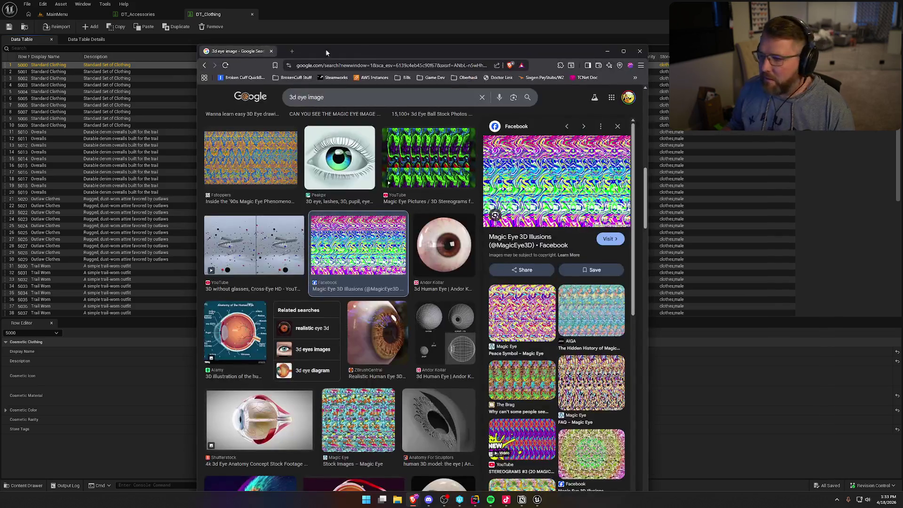
# Step: Maximize Chrome and preview the AIGA Magic Eye picture among the '3d eye image' results
pyautogui.doubleClick(363, 46)
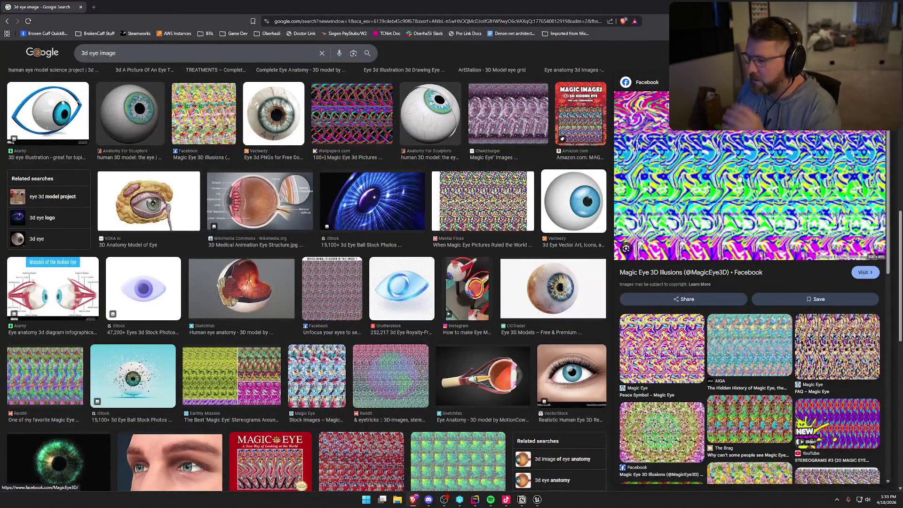
pyautogui.scroll(10, 296, 261)
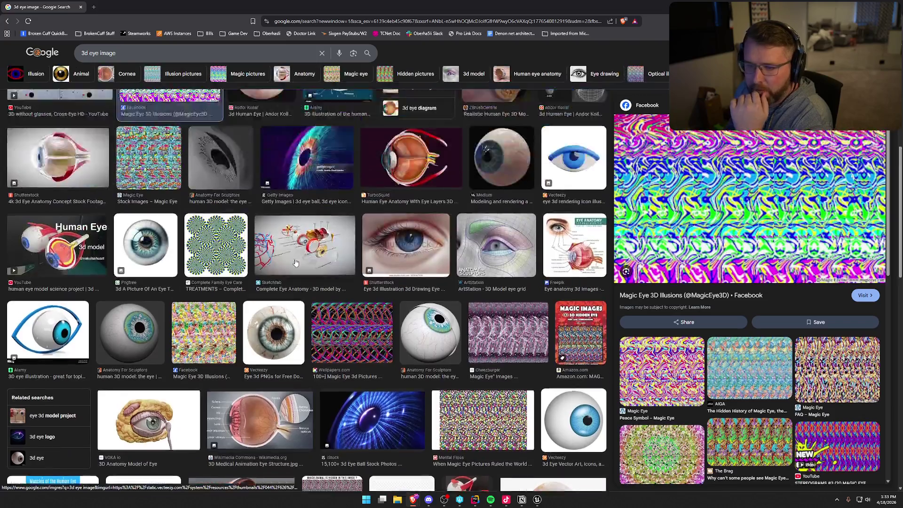
pyautogui.click(76, 167)
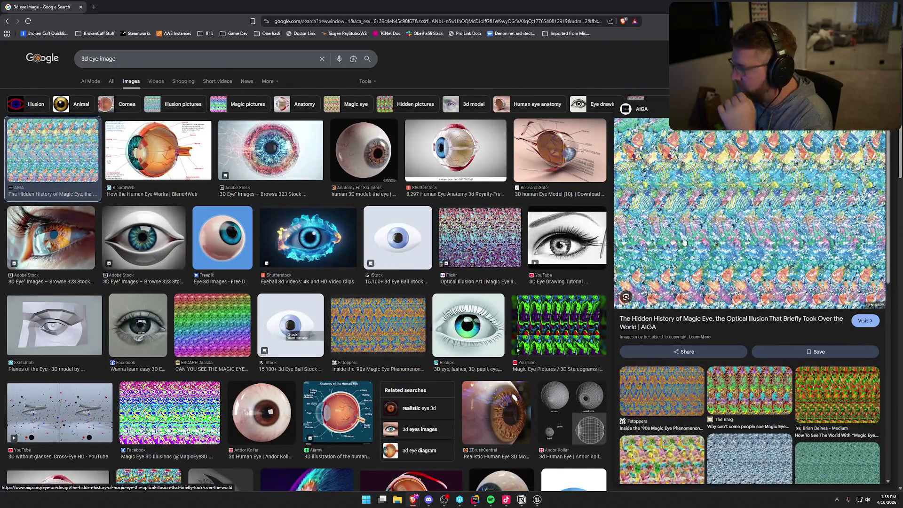
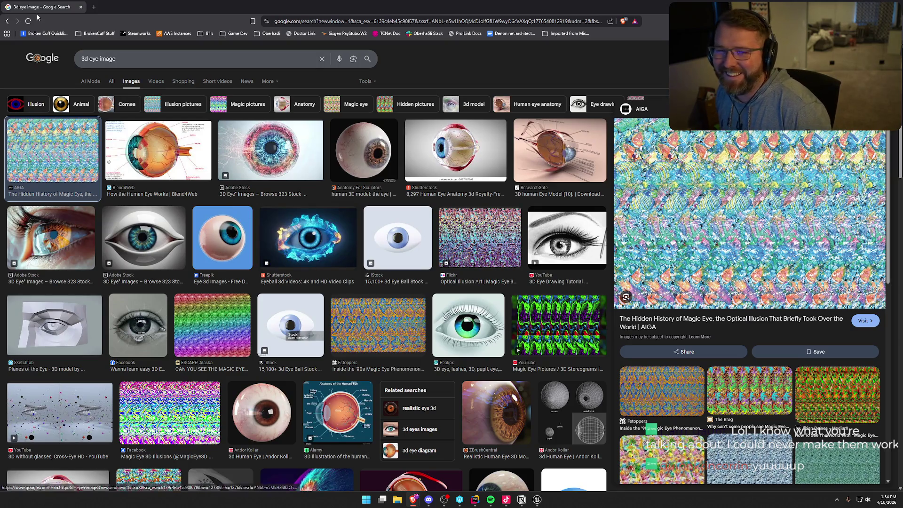
# Step: Leave Chrome's eye image results and return to the DT_Clothing data table in Unreal Engine
pyautogui.hotkey('alt', 'Tab')
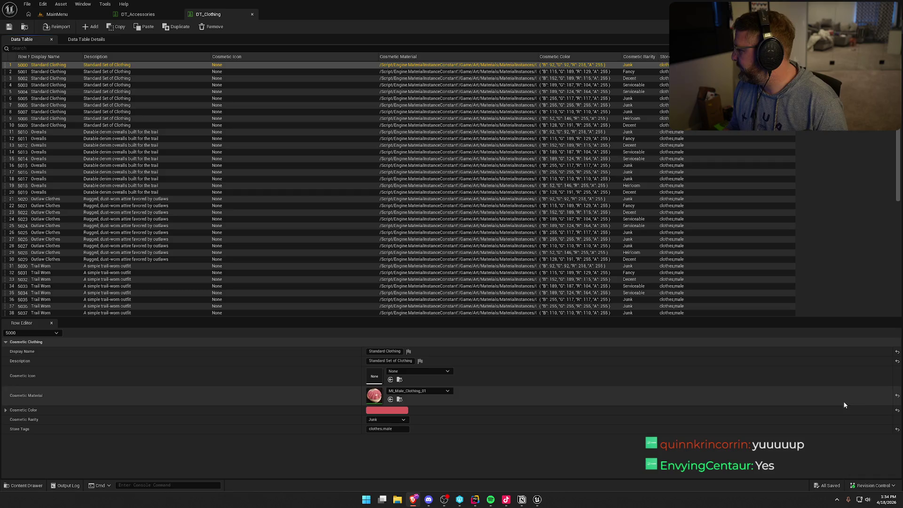
# Step: Widen the Cosmetic Icon column and give rows 5000–5004 their matching _200 icon textures
pyautogui.click(391, 380)
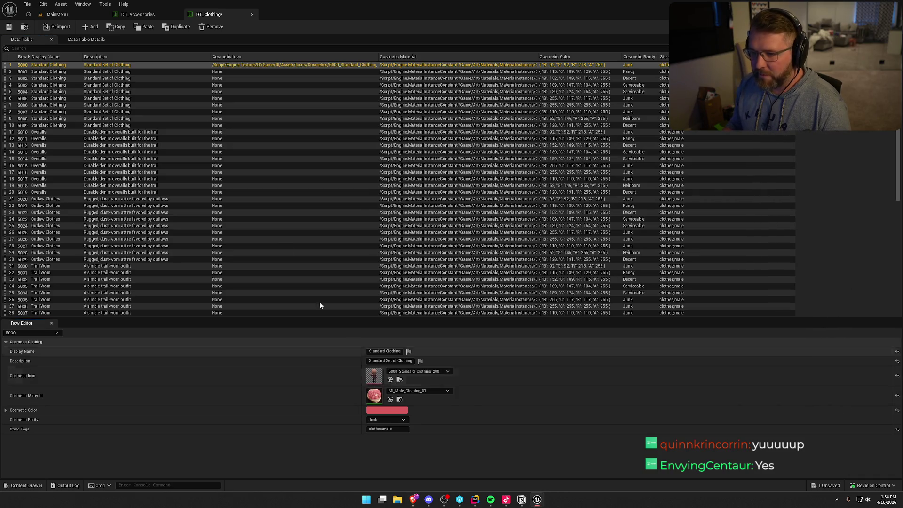
pyautogui.moveTo(379, 56)
pyautogui.mouseDown()
pyautogui.moveTo(460, 51)
pyautogui.moveTo(446, 55)
pyautogui.mouseUp()
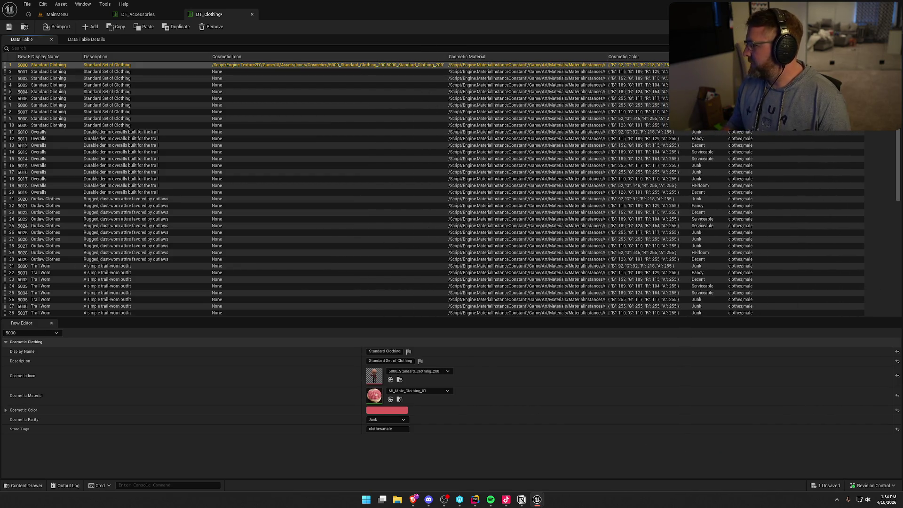
pyautogui.click(268, 71)
pyautogui.moveTo(796, 346); pyautogui.dragTo(375, 373)
pyautogui.click(370, 78)
pyautogui.moveTo(902, 404)
pyautogui.mouseDown()
pyautogui.moveTo(566, 398)
pyautogui.moveTo(375, 377)
pyautogui.mouseUp()
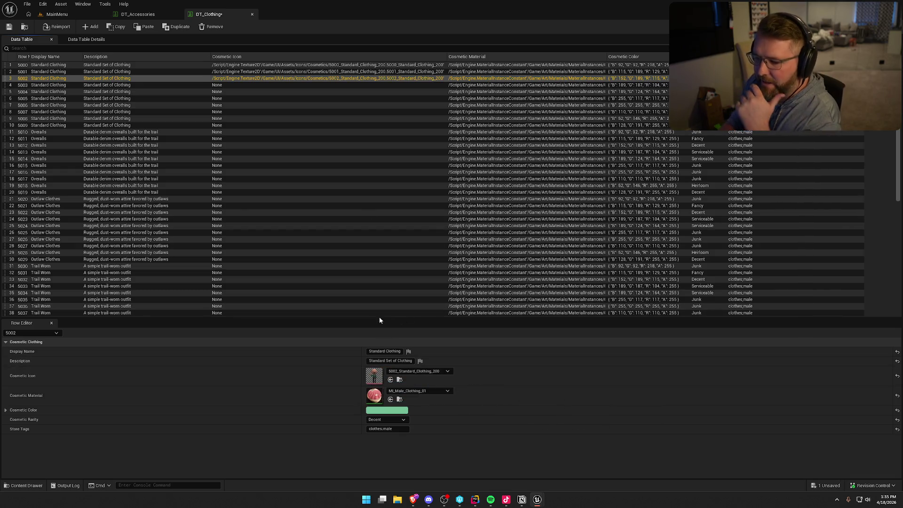
pyautogui.click(326, 84)
pyautogui.moveTo(902, 404)
pyautogui.mouseDown()
pyautogui.moveTo(559, 411)
pyautogui.moveTo(374, 376)
pyautogui.mouseUp()
pyautogui.click(339, 91)
pyautogui.moveTo(902, 404)
pyautogui.mouseDown()
pyautogui.moveTo(602, 358)
pyautogui.moveTo(377, 385)
pyautogui.moveTo(375, 376)
pyautogui.mouseUp()
# Step: Assign matching _200 icons to rows 5005–5010, ending with 5010_Overalls_200
pyautogui.click(347, 99)
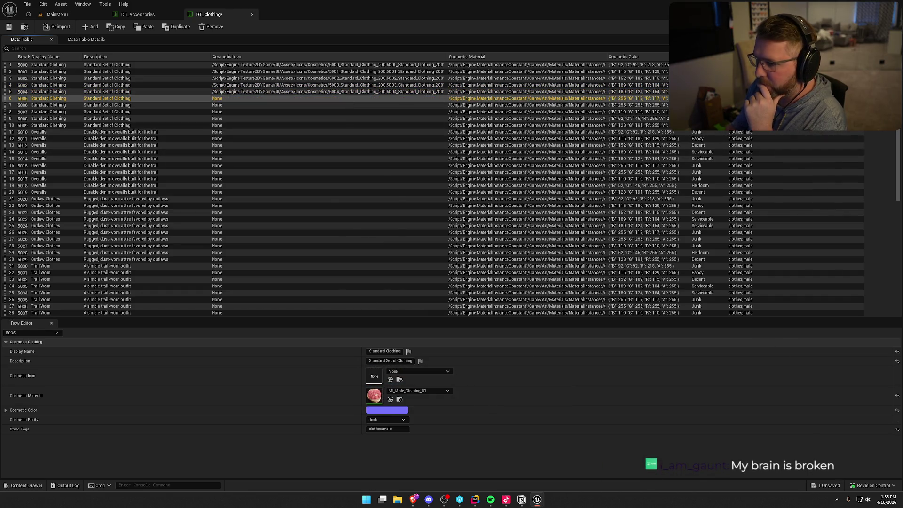
pyautogui.moveTo(902, 405)
pyautogui.mouseDown()
pyautogui.moveTo(585, 357)
pyautogui.moveTo(374, 376)
pyautogui.mouseUp()
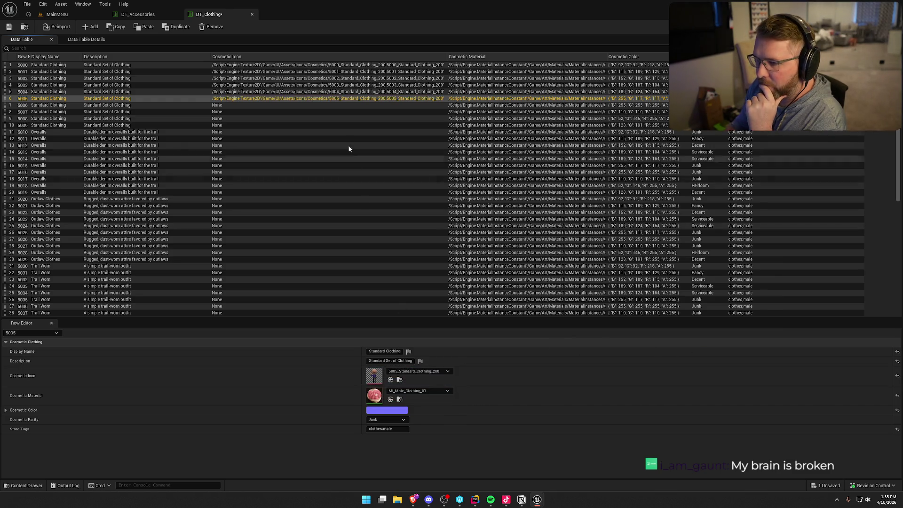
pyautogui.click(335, 106)
pyautogui.moveTo(902, 405)
pyautogui.mouseDown()
pyautogui.moveTo(653, 377)
pyautogui.moveTo(374, 379)
pyautogui.mouseUp()
pyautogui.click(366, 113)
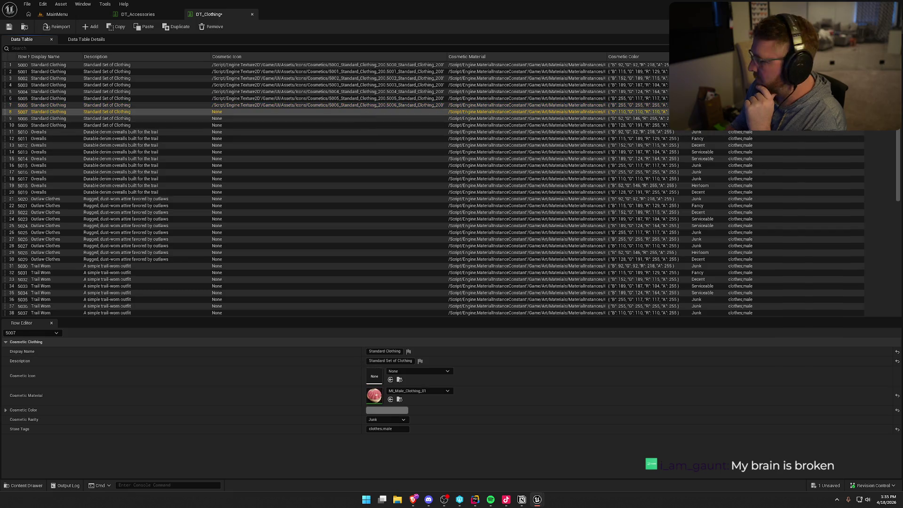
pyautogui.moveTo(902, 376)
pyautogui.mouseDown()
pyautogui.moveTo(496, 363)
pyautogui.moveTo(374, 379)
pyautogui.mouseUp()
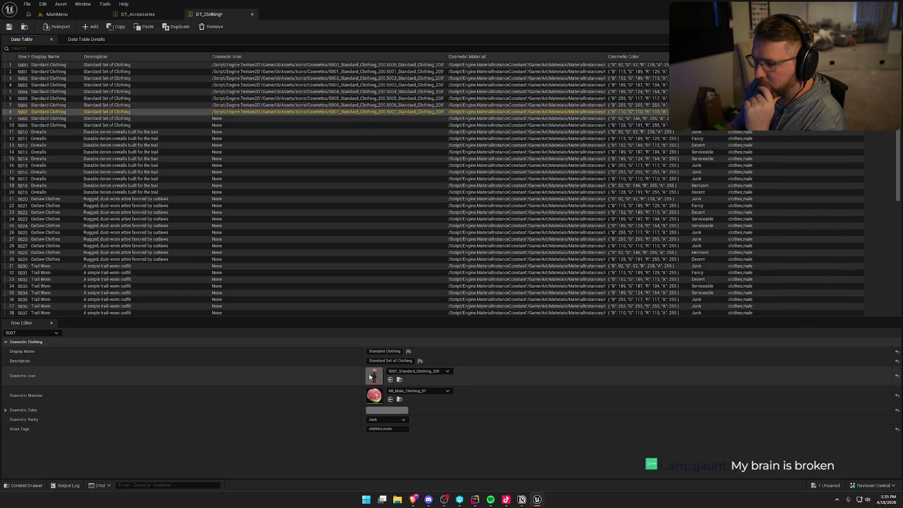
pyautogui.click(355, 119)
pyautogui.moveTo(902, 409)
pyautogui.mouseDown()
pyautogui.moveTo(476, 401)
pyautogui.moveTo(374, 378)
pyautogui.mouseUp()
pyautogui.click(350, 126)
pyautogui.moveTo(902, 424)
pyautogui.mouseDown()
pyautogui.moveTo(474, 425)
pyautogui.moveTo(375, 379)
pyautogui.mouseUp()
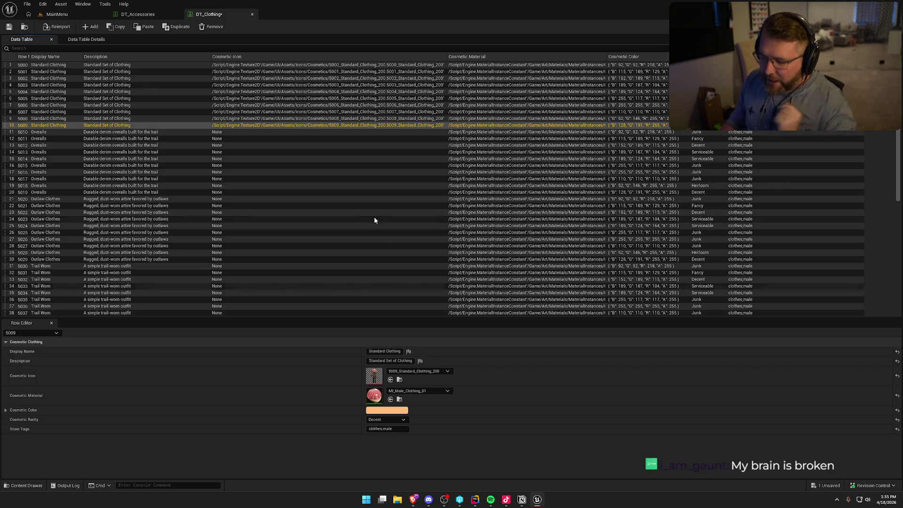
pyautogui.click(351, 133)
pyautogui.moveTo(902, 385); pyautogui.dragTo(375, 379)
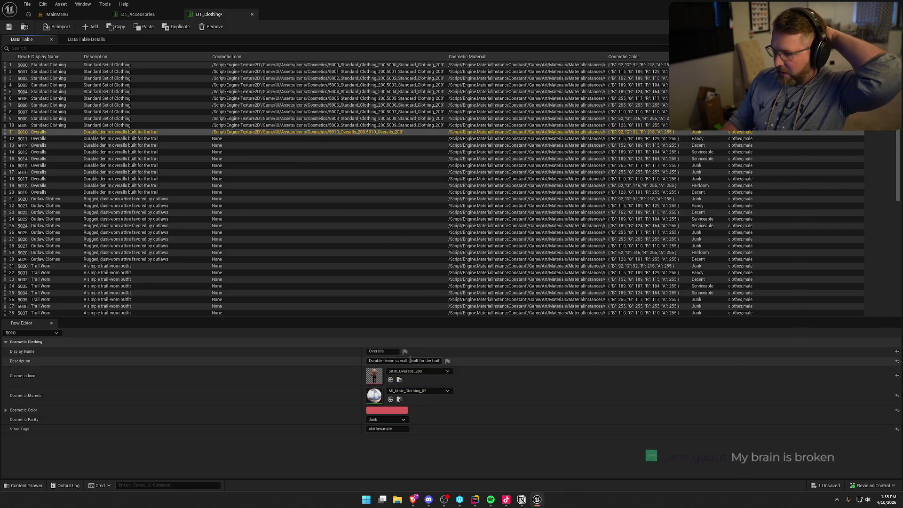
# Step: Give Overalls rows 5011–5015 their matching Overalls icon textures
pyautogui.click(348, 139)
pyautogui.moveTo(902, 385)
pyautogui.mouseDown()
pyautogui.moveTo(501, 350)
pyautogui.moveTo(375, 379)
pyautogui.mouseUp()
pyautogui.click(352, 144)
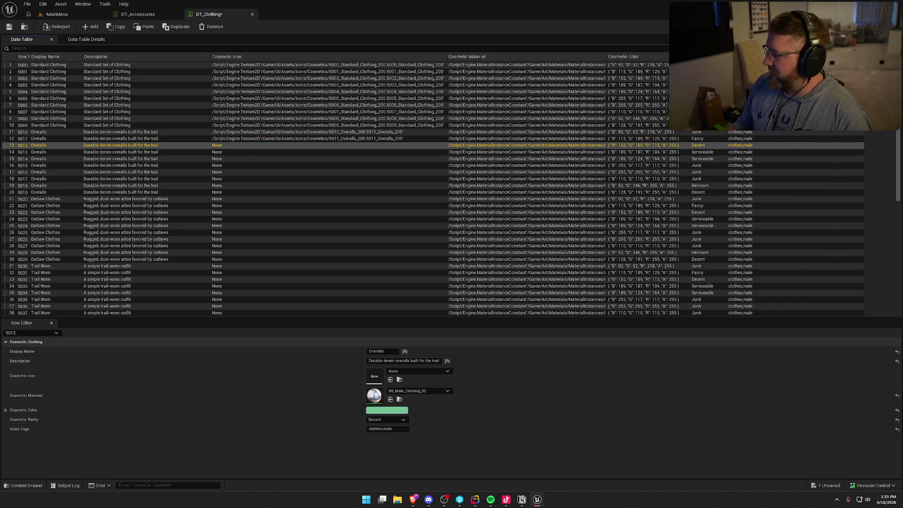
pyautogui.moveTo(902, 385)
pyautogui.mouseDown()
pyautogui.moveTo(817, 370)
pyautogui.moveTo(375, 378)
pyautogui.mouseUp()
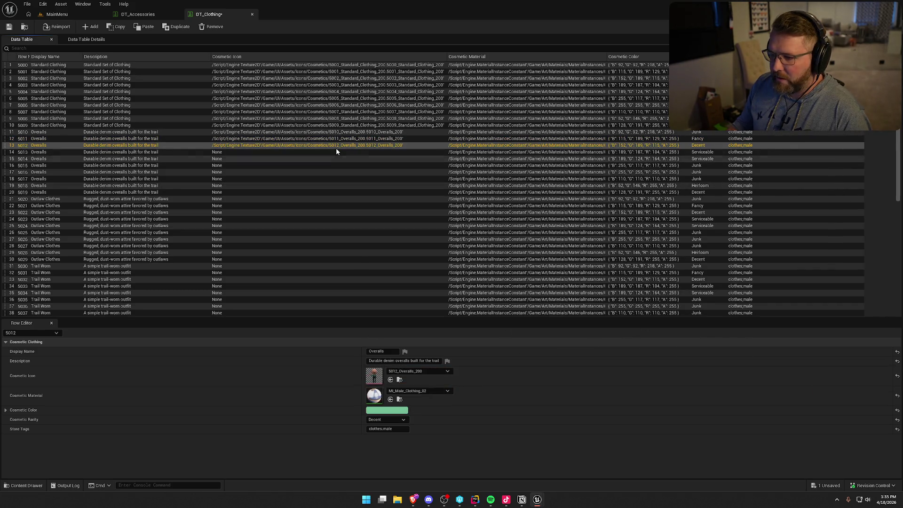
pyautogui.click(338, 152)
pyautogui.moveTo(902, 385)
pyautogui.mouseDown()
pyautogui.moveTo(571, 374)
pyautogui.moveTo(374, 378)
pyautogui.mouseUp()
pyautogui.click(345, 159)
pyautogui.moveTo(902, 385)
pyautogui.mouseDown()
pyautogui.moveTo(588, 414)
pyautogui.moveTo(375, 379)
pyautogui.mouseUp()
pyautogui.click(317, 165)
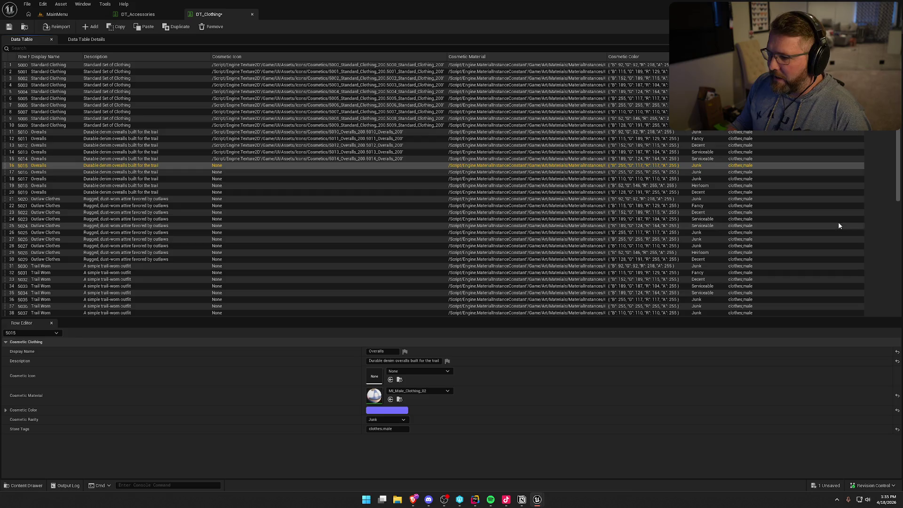
pyautogui.moveTo(902, 385)
pyautogui.mouseDown()
pyautogui.moveTo(494, 339)
pyautogui.moveTo(375, 379)
pyautogui.mouseUp()
# Step: Assign icons to Overalls rows 5016–5019 and 5020_Outlaw_Clothes_200 to row 5020
pyautogui.click(340, 173)
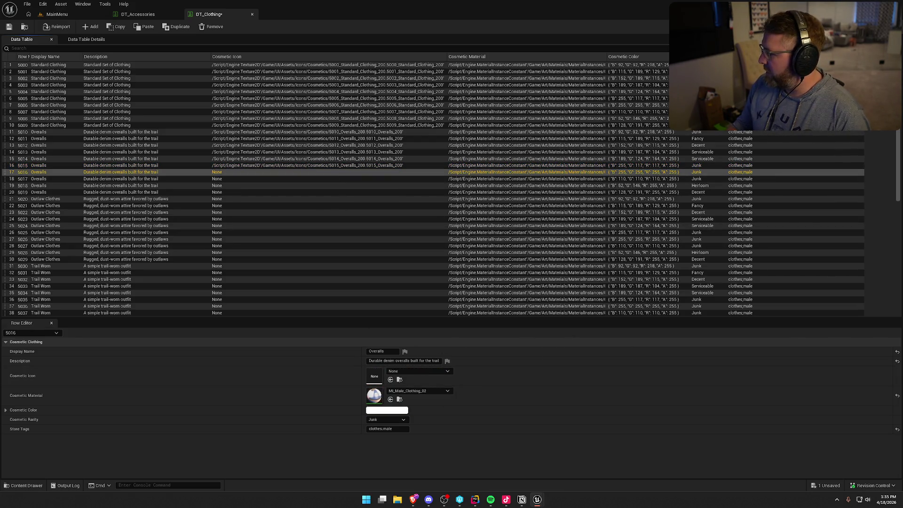
pyautogui.moveTo(902, 390); pyautogui.dragTo(375, 377)
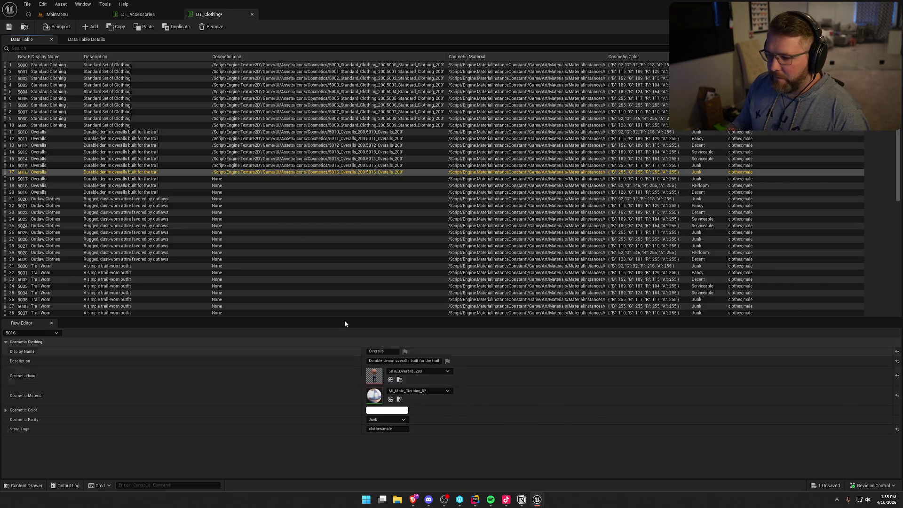
pyautogui.click(282, 180)
pyautogui.moveTo(902, 391)
pyautogui.mouseDown()
pyautogui.moveTo(388, 405)
pyautogui.moveTo(376, 376)
pyautogui.mouseUp()
pyautogui.click(357, 186)
pyautogui.moveTo(902, 390); pyautogui.dragTo(375, 376)
pyautogui.click(365, 193)
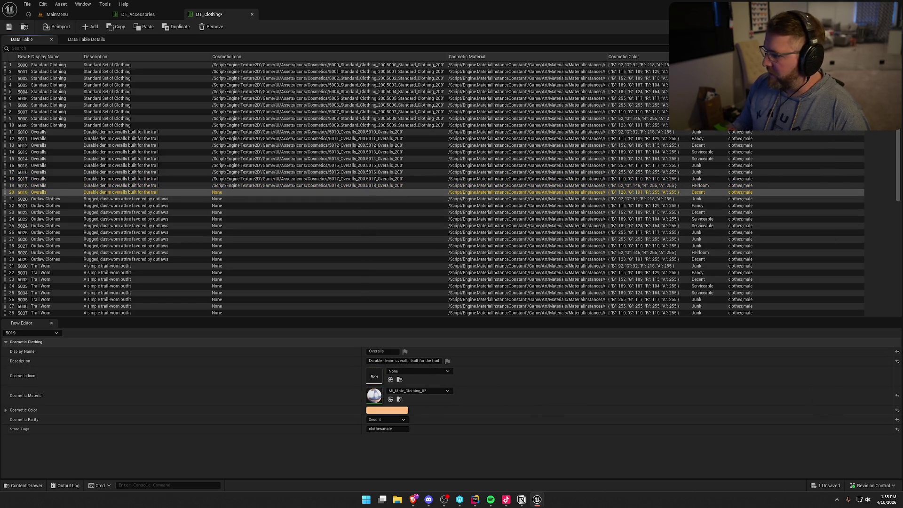
pyautogui.moveTo(902, 390)
pyautogui.mouseDown()
pyautogui.moveTo(454, 393)
pyautogui.moveTo(381, 377)
pyautogui.mouseUp()
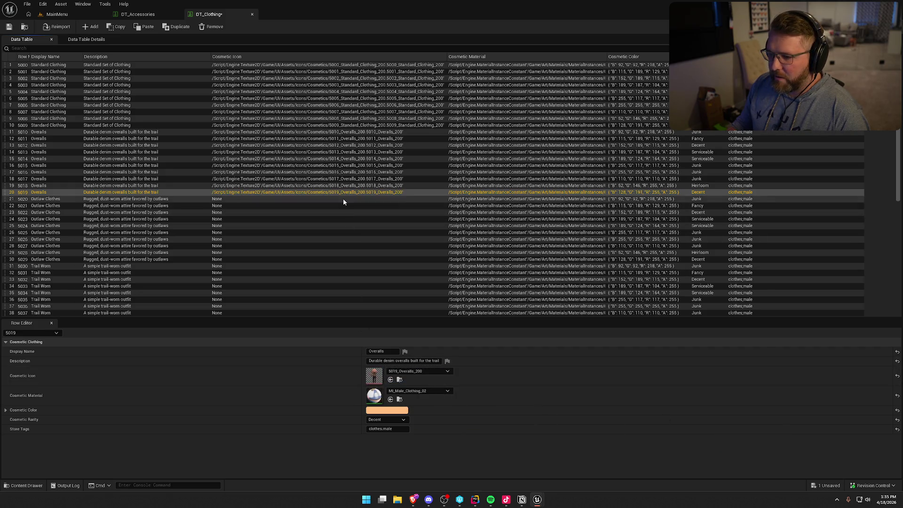
pyautogui.click(343, 199)
pyautogui.moveTo(902, 391); pyautogui.dragTo(377, 376)
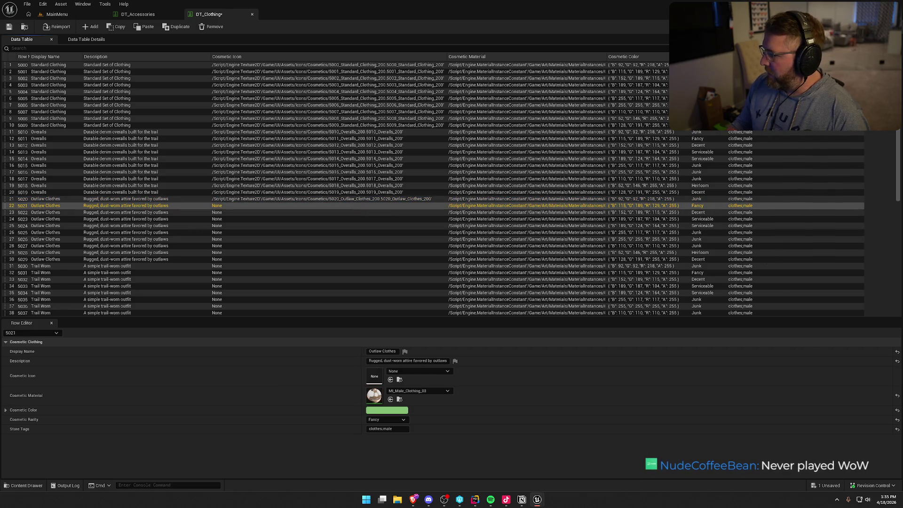
# Step: Give Outlaw Clothes rows 5021–5026 their matching icon textures
pyautogui.keyDown('shift'); pyautogui.click(414, 376); pyautogui.keyUp('shift')
pyautogui.click(369, 212)
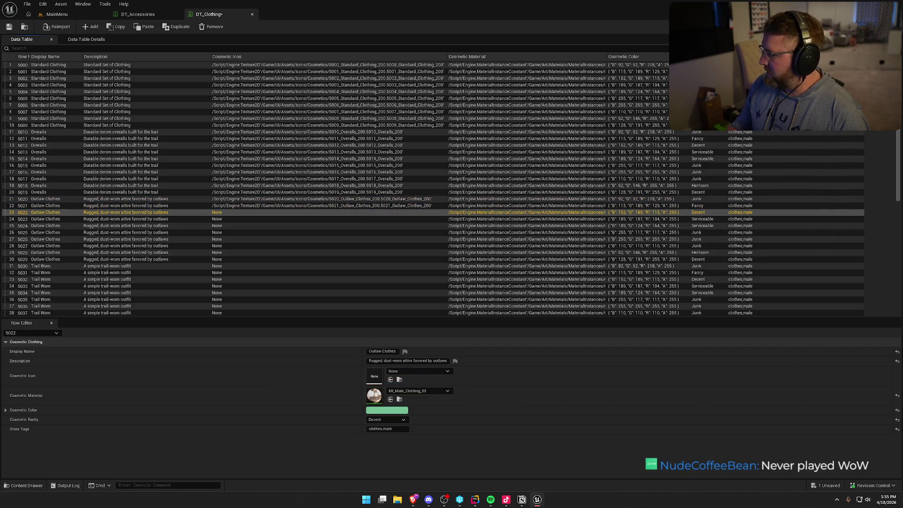
pyautogui.moveTo(576, 359); pyautogui.dragTo(374, 376)
pyautogui.click(366, 220)
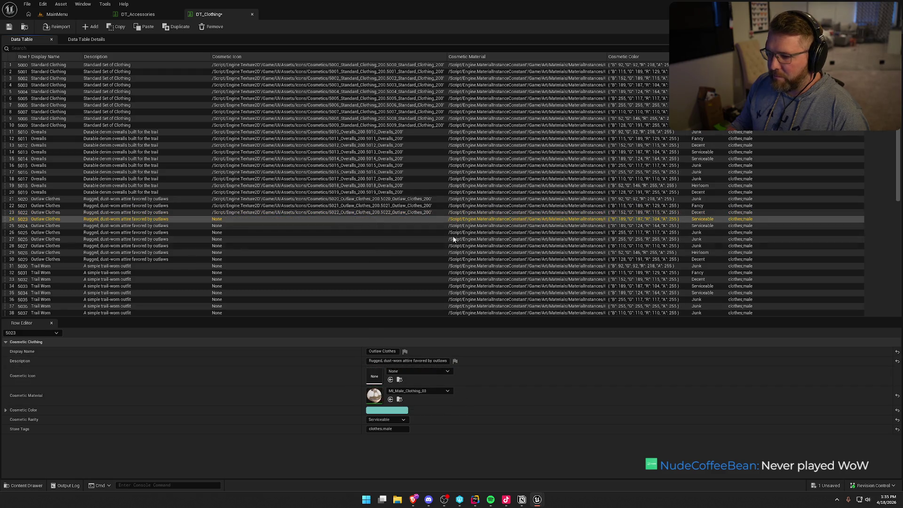
pyautogui.moveTo(484, 410); pyautogui.dragTo(375, 376)
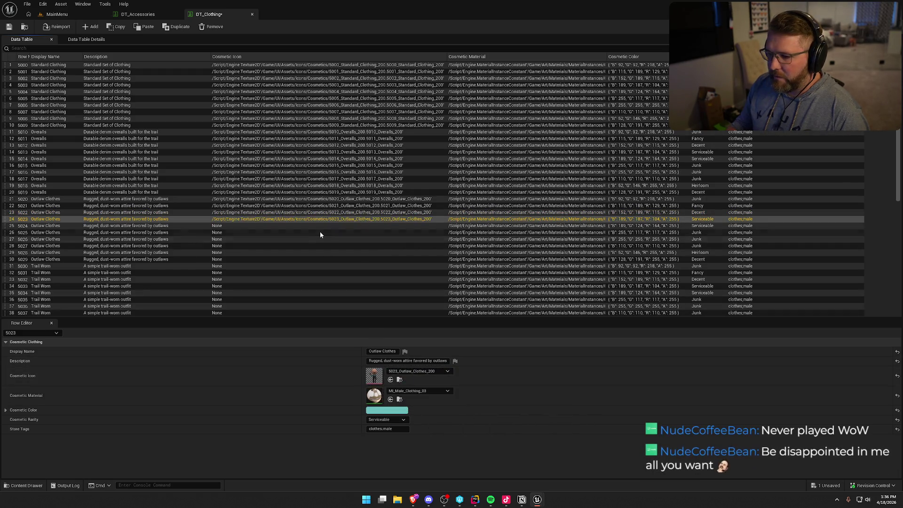
pyautogui.click(330, 227)
pyautogui.moveTo(550, 393); pyautogui.dragTo(374, 377)
pyautogui.click(363, 233)
pyautogui.moveTo(541, 397); pyautogui.dragTo(375, 376)
pyautogui.click(366, 239)
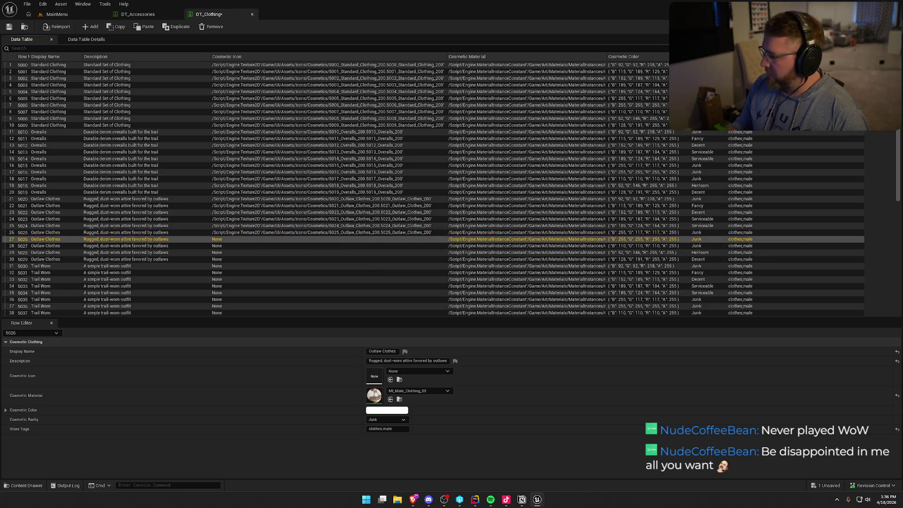
pyautogui.moveTo(455, 372)
pyautogui.mouseDown()
pyautogui.moveTo(362, 370)
pyautogui.moveTo(375, 376)
pyautogui.mouseUp()
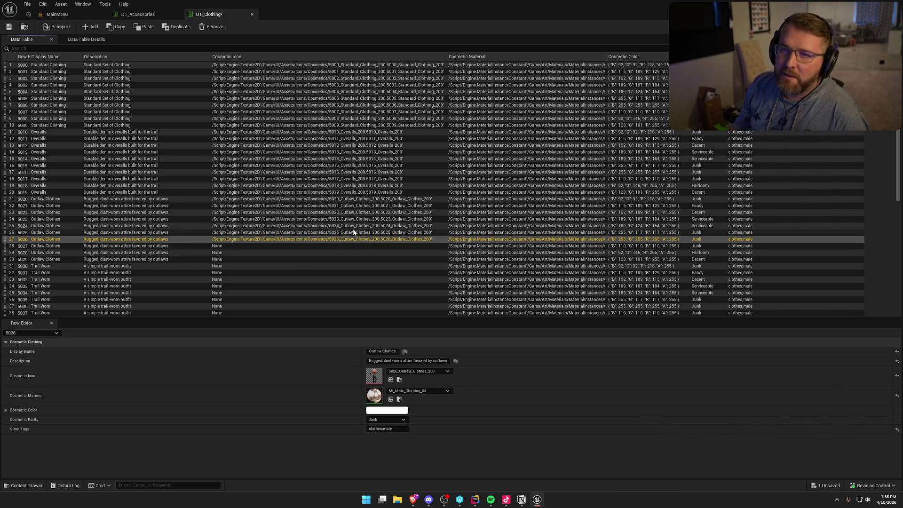
# Step: Scroll the table and assign Outlaw Clothes icons to rows 5027 and 5028
pyautogui.scroll(-5, 358, 198)
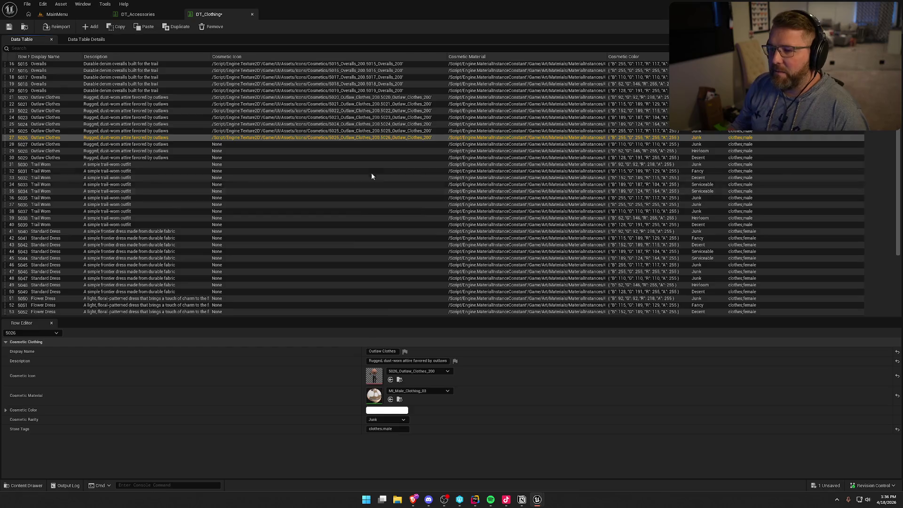
pyautogui.click(360, 144)
pyautogui.moveTo(376, 372); pyautogui.dragTo(376, 377)
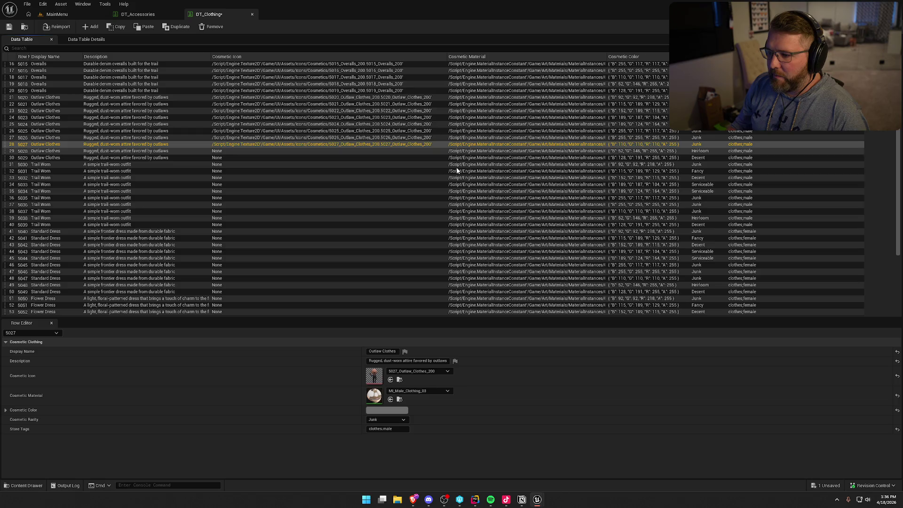
pyautogui.click(379, 149)
pyautogui.moveTo(374, 374); pyautogui.dragTo(376, 376)
pyautogui.click(369, 157)
# Step: Give Trail Worn rows 5030–5034 their icons, e.g. 5030_Trail_Worn_200
pyautogui.click(367, 165)
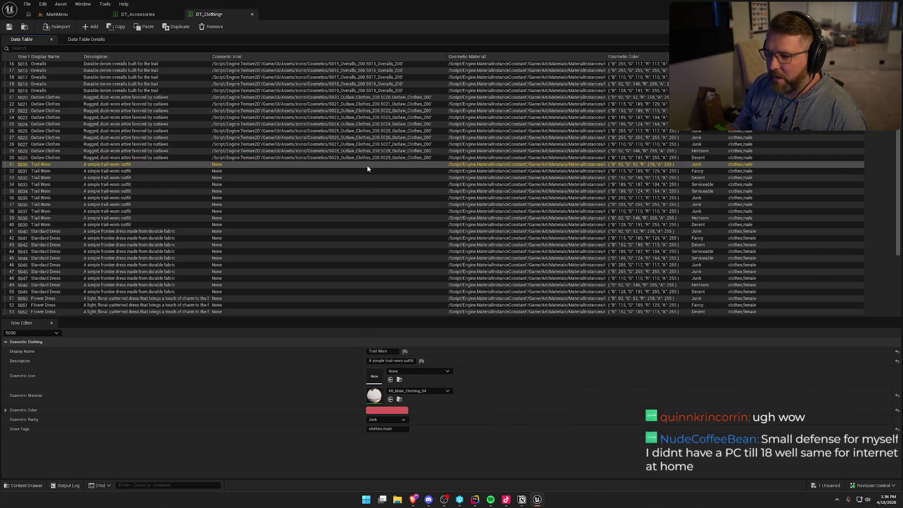
pyautogui.moveTo(498, 413); pyautogui.dragTo(375, 374)
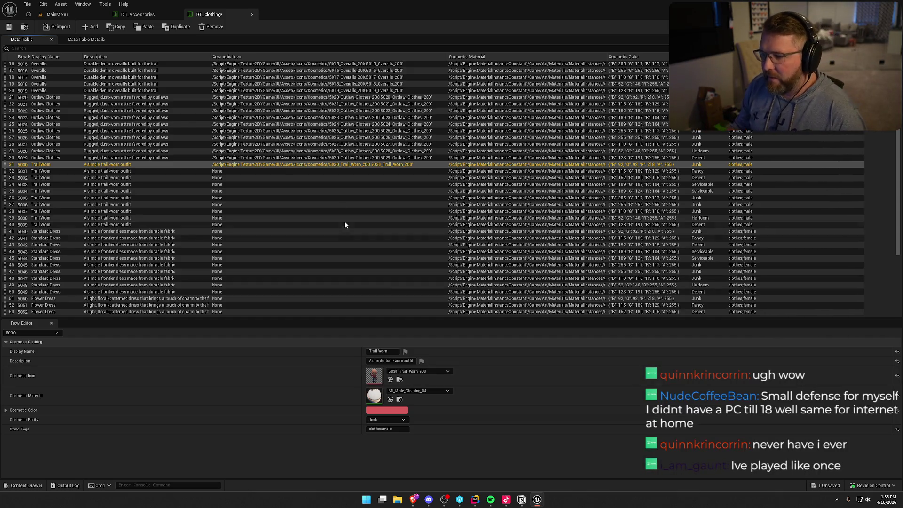
pyautogui.click(340, 173)
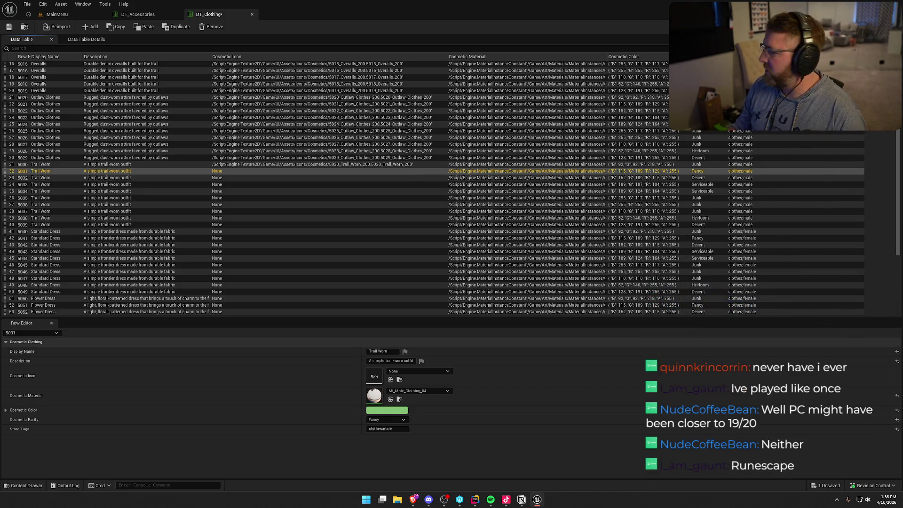
pyautogui.moveTo(898, 386)
pyautogui.mouseDown()
pyautogui.moveTo(497, 394)
pyautogui.moveTo(407, 379)
pyautogui.mouseUp()
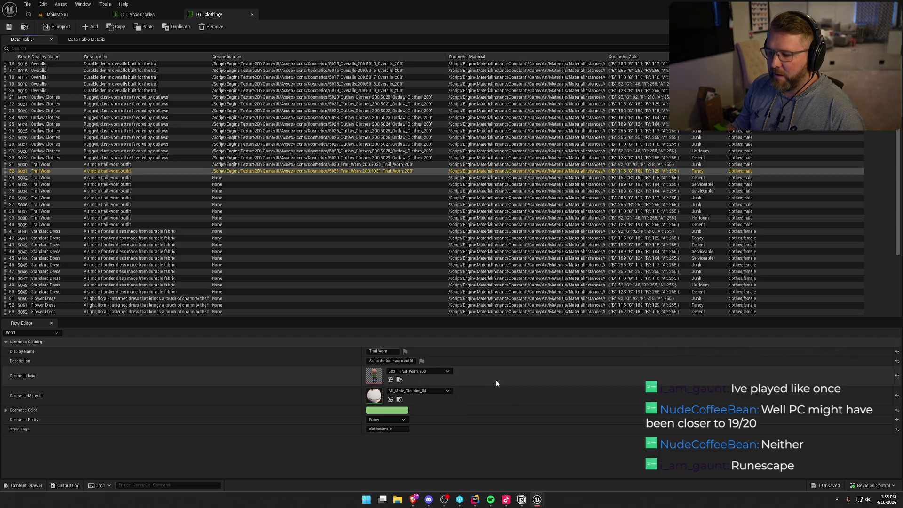
pyautogui.click(347, 179)
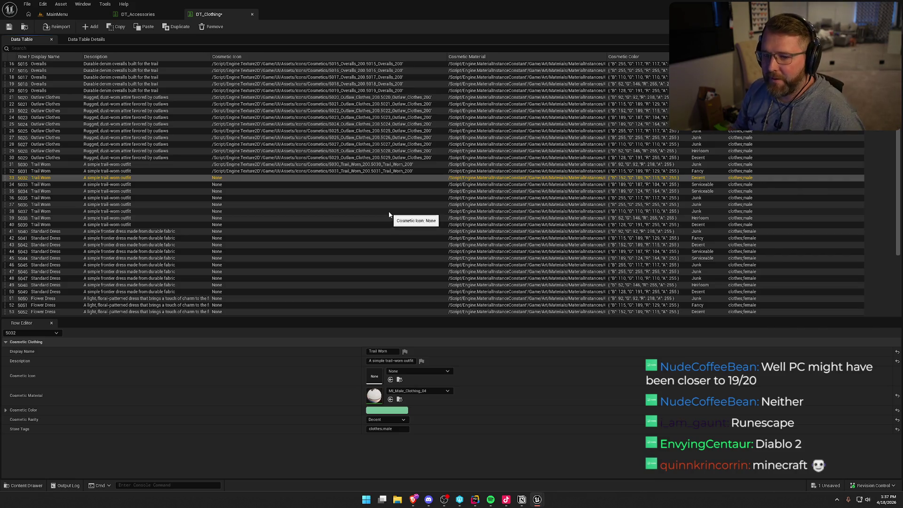
pyautogui.moveTo(902, 377); pyautogui.dragTo(424, 377)
pyautogui.click(347, 185)
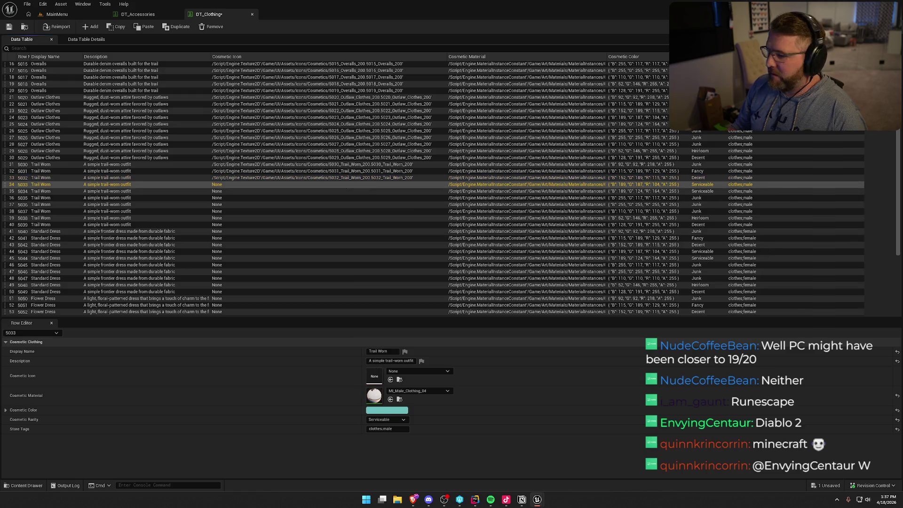
pyautogui.moveTo(902, 376); pyautogui.dragTo(375, 376)
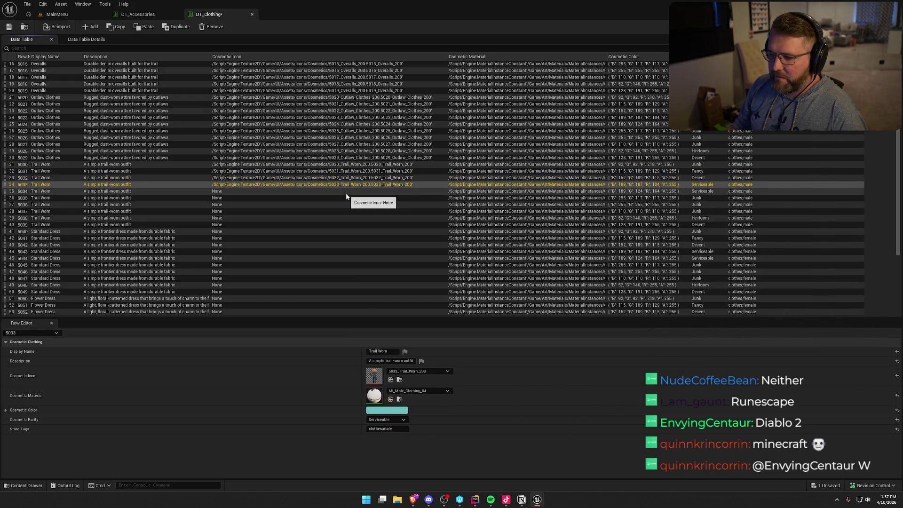
pyautogui.click(345, 191)
pyautogui.moveTo(902, 377)
pyautogui.mouseDown()
pyautogui.moveTo(480, 360)
pyautogui.moveTo(374, 376)
pyautogui.mouseUp()
# Step: Assign Trail Worn icons to rows 5035–5039, through 5039_Trail_Worn_200, and select Standard Dress row 5040
pyautogui.click(355, 198)
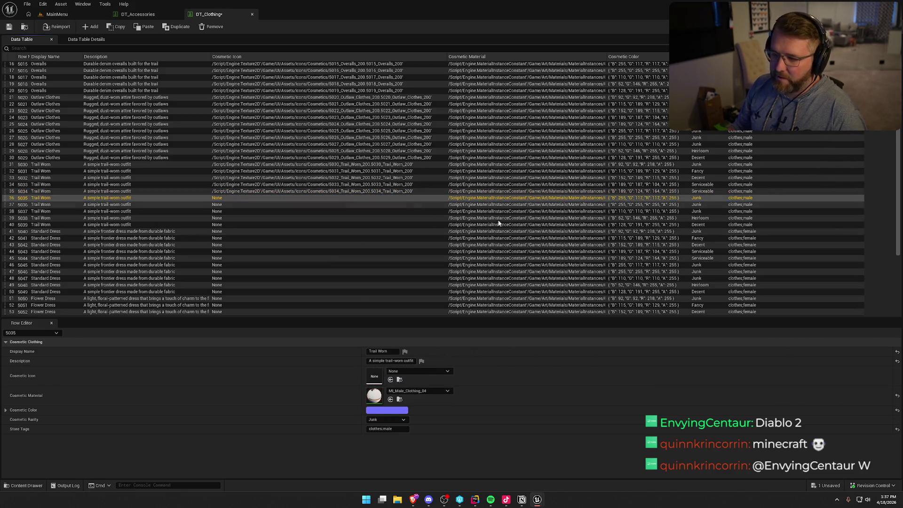
pyautogui.moveTo(902, 376); pyautogui.dragTo(375, 376)
pyautogui.click(369, 204)
pyautogui.moveTo(902, 377)
pyautogui.mouseDown()
pyautogui.moveTo(500, 400)
pyautogui.moveTo(374, 376)
pyautogui.mouseUp()
pyautogui.click(359, 211)
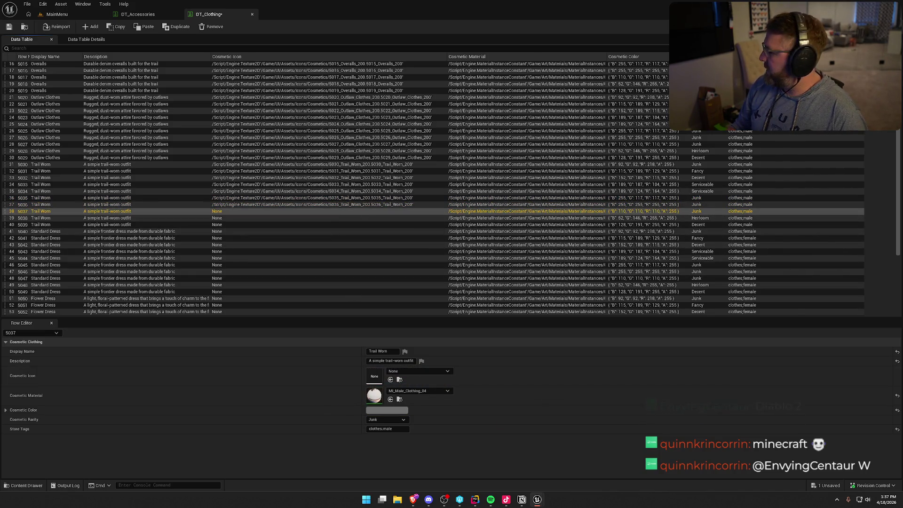
pyautogui.moveTo(902, 399)
pyautogui.mouseDown()
pyautogui.moveTo(557, 400)
pyautogui.moveTo(374, 376)
pyautogui.mouseUp()
pyautogui.click(332, 218)
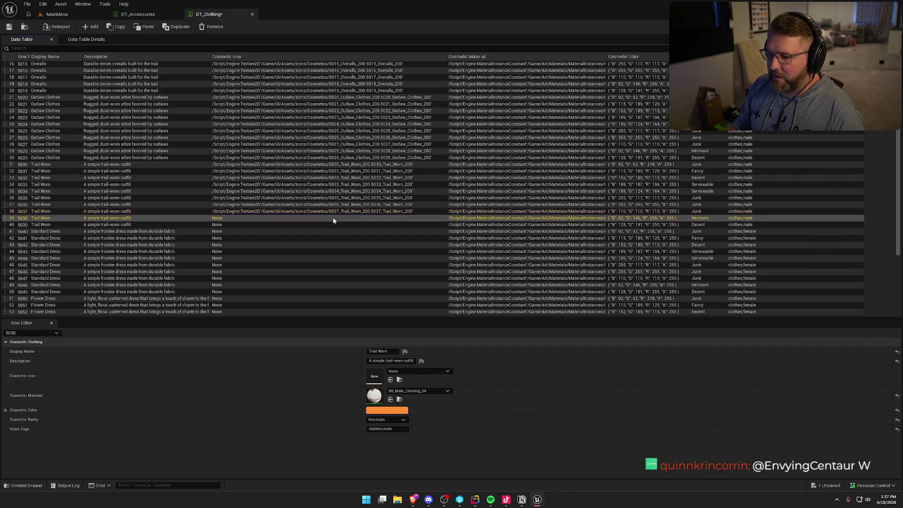
pyautogui.moveTo(902, 399); pyautogui.dragTo(376, 378)
pyautogui.click(302, 225)
pyautogui.moveTo(902, 400)
pyautogui.mouseDown()
pyautogui.moveTo(833, 414)
pyautogui.moveTo(375, 376)
pyautogui.mouseUp()
pyautogui.click(294, 238)
pyautogui.click(301, 227)
pyautogui.click(302, 231)
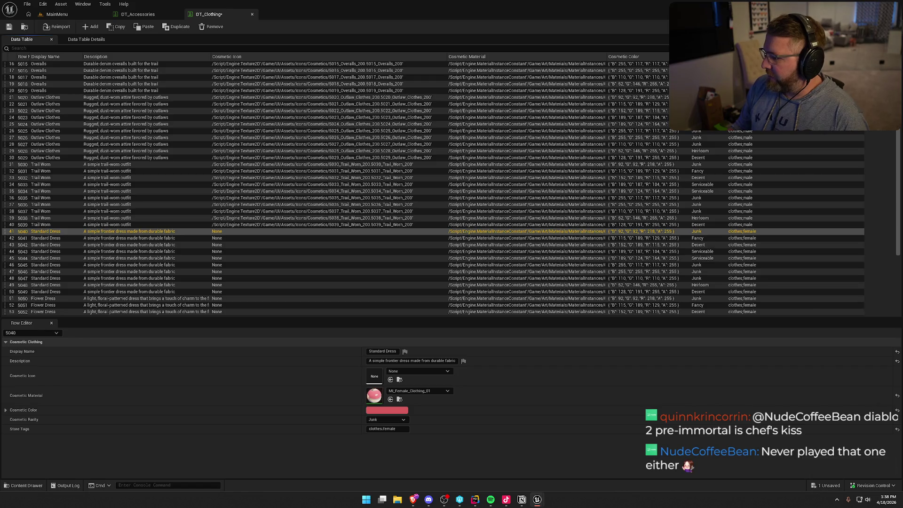
# Step: Set row 5040's Cosmetic Icon to 5040_Standard_Dress_200
pyautogui.click(391, 380)
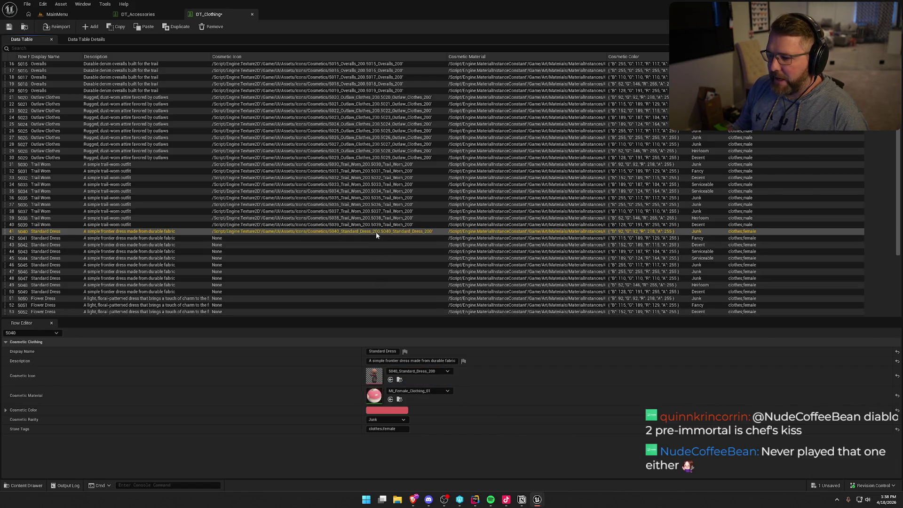
# Step: Give Standard Dress rows 5041–5045 their matching _Standard_Dress_200 icons
pyautogui.click(371, 239)
pyautogui.moveTo(537, 266); pyautogui.dragTo(374, 378)
pyautogui.click(321, 244)
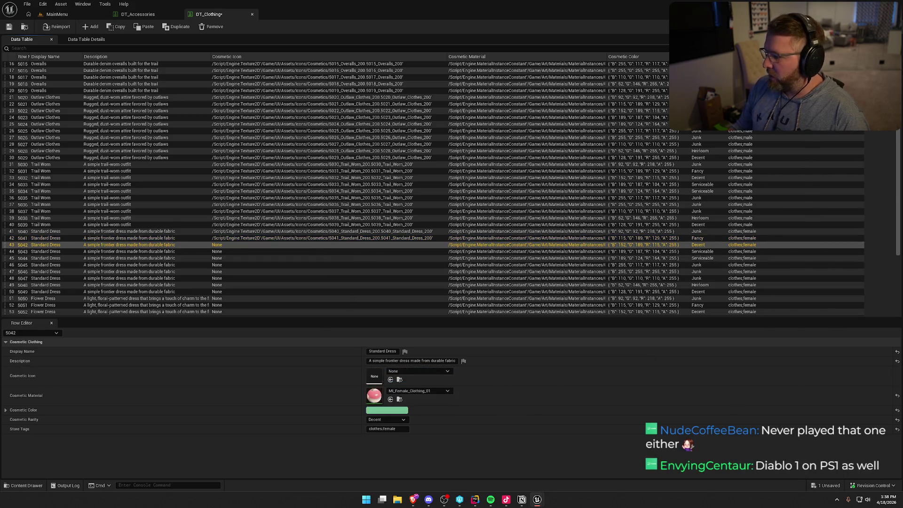
pyautogui.moveTo(536, 266); pyautogui.dragTo(374, 378)
pyautogui.click(326, 251)
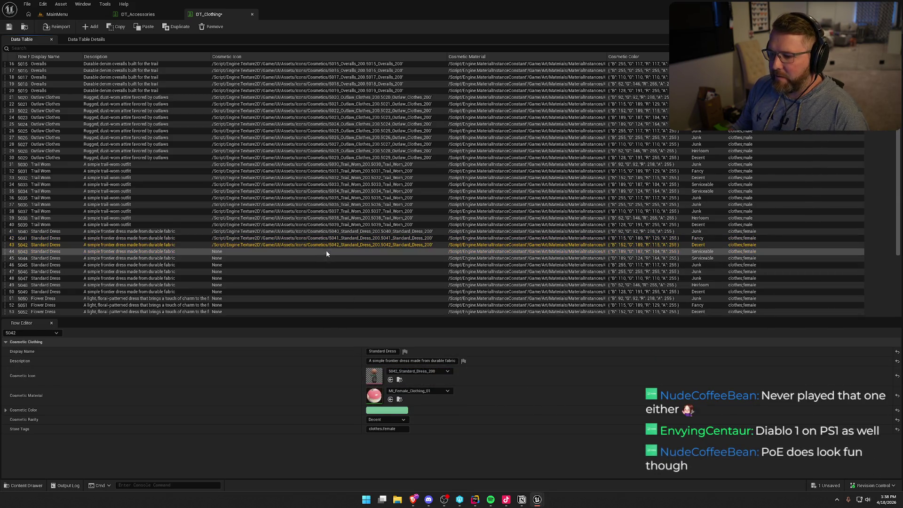
pyautogui.moveTo(536, 267); pyautogui.dragTo(374, 378)
pyautogui.click(368, 258)
pyautogui.moveTo(537, 266); pyautogui.dragTo(374, 378)
pyautogui.click(346, 265)
pyautogui.moveTo(537, 266); pyautogui.dragTo(374, 378)
# Step: Assign Standard Dress icons to rows 5046–5048, scrolling the table down
pyautogui.click(362, 271)
pyautogui.moveTo(536, 266); pyautogui.dragTo(374, 377)
pyautogui.click(345, 277)
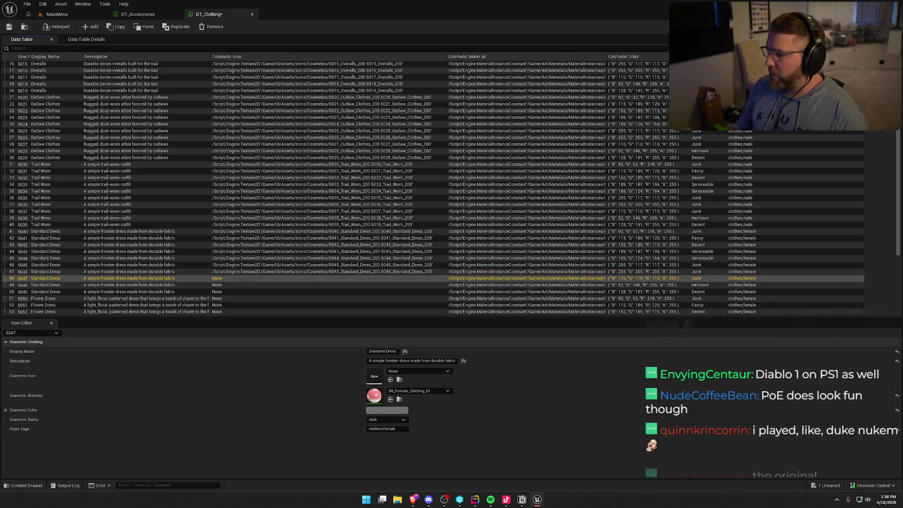
pyautogui.moveTo(537, 267); pyautogui.dragTo(374, 378)
pyautogui.click(348, 284)
pyautogui.scroll(-6, 370, 291)
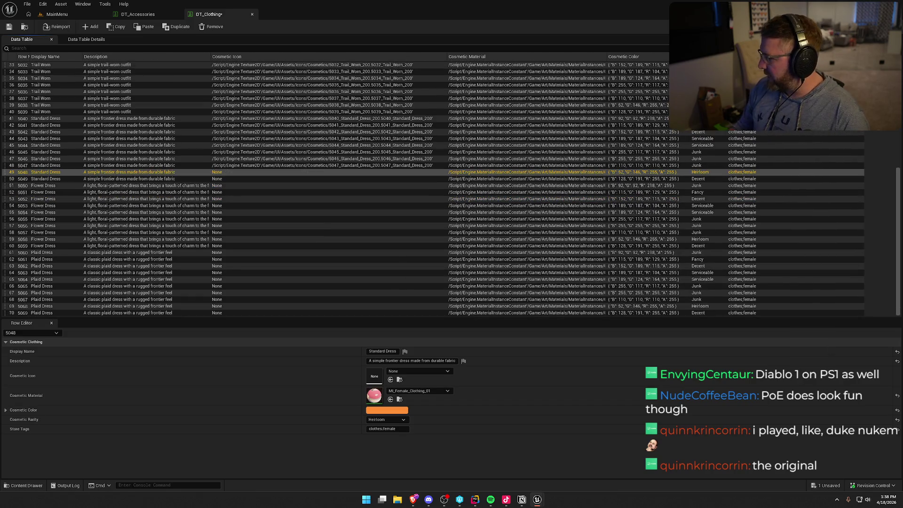
pyautogui.moveTo(537, 266); pyautogui.dragTo(374, 378)
pyautogui.click(346, 178)
# Step: Give row 5049 its Standard Dress icon and Flower Dress rows 5050–5054 their matching icons
pyautogui.moveTo(537, 266); pyautogui.dragTo(374, 378)
pyautogui.click(337, 186)
pyautogui.moveTo(537, 266)
pyautogui.mouseDown()
pyautogui.moveTo(464, 374)
pyautogui.moveTo(374, 376)
pyautogui.mouseUp()
pyautogui.click(343, 192)
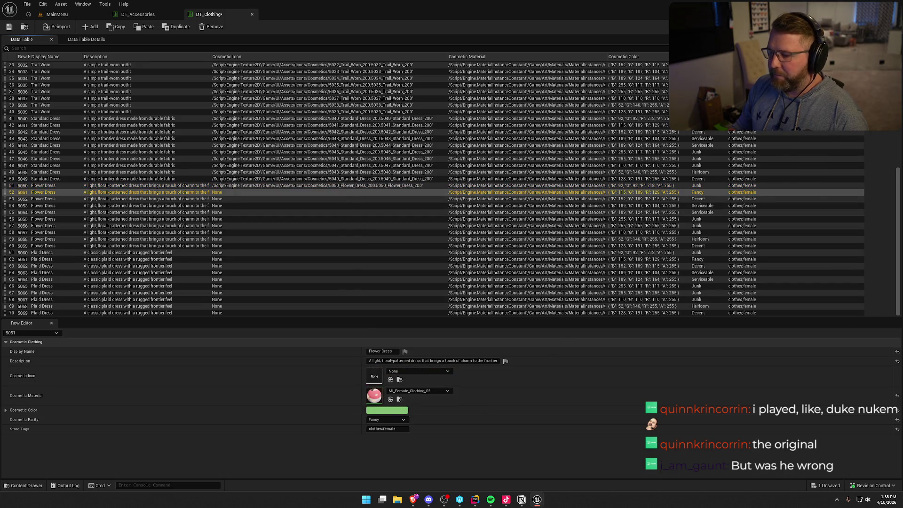
pyautogui.moveTo(536, 266)
pyautogui.mouseDown()
pyautogui.moveTo(486, 377)
pyautogui.moveTo(374, 376)
pyautogui.mouseUp()
pyautogui.click(342, 199)
pyautogui.moveTo(537, 266); pyautogui.dragTo(374, 376)
pyautogui.click(327, 205)
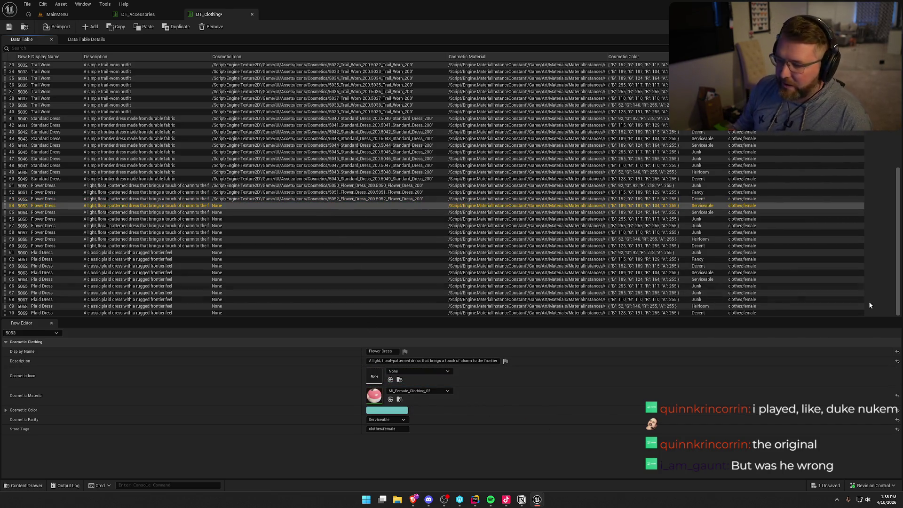
pyautogui.moveTo(902, 329)
pyautogui.mouseDown()
pyautogui.moveTo(583, 372)
pyautogui.moveTo(374, 376)
pyautogui.mouseUp()
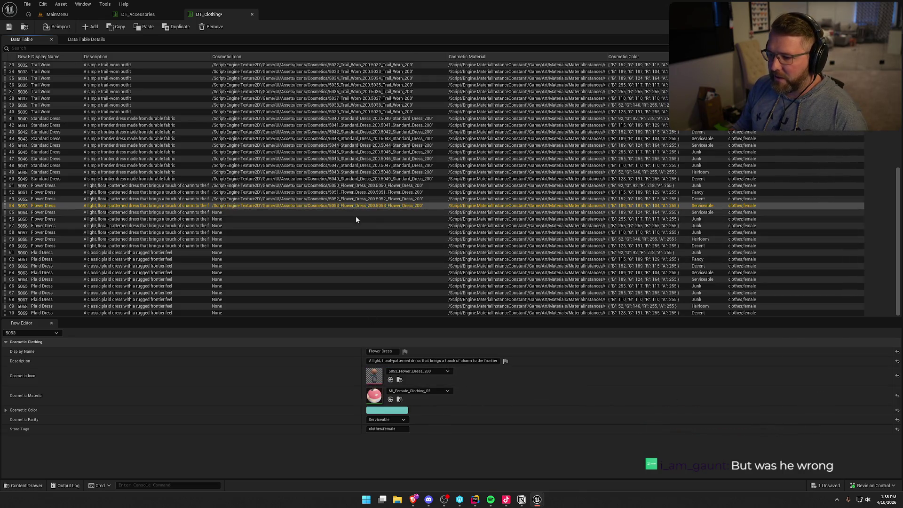
pyautogui.click(356, 213)
pyautogui.moveTo(902, 329); pyautogui.dragTo(375, 376)
# Step: Assign the matching Flower_Dress_200 icons to rows 5055 through 5059
pyautogui.click(347, 219)
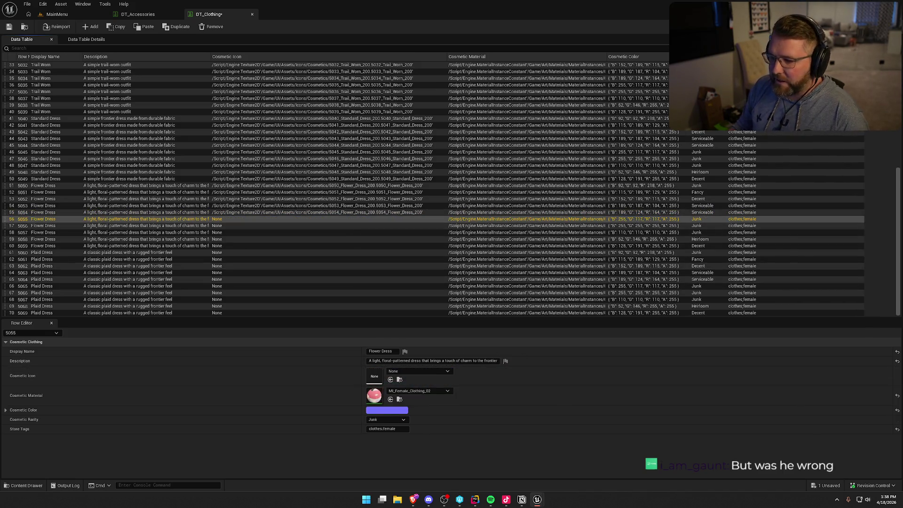
pyautogui.moveTo(902, 329); pyautogui.dragTo(375, 377)
pyautogui.click(375, 227)
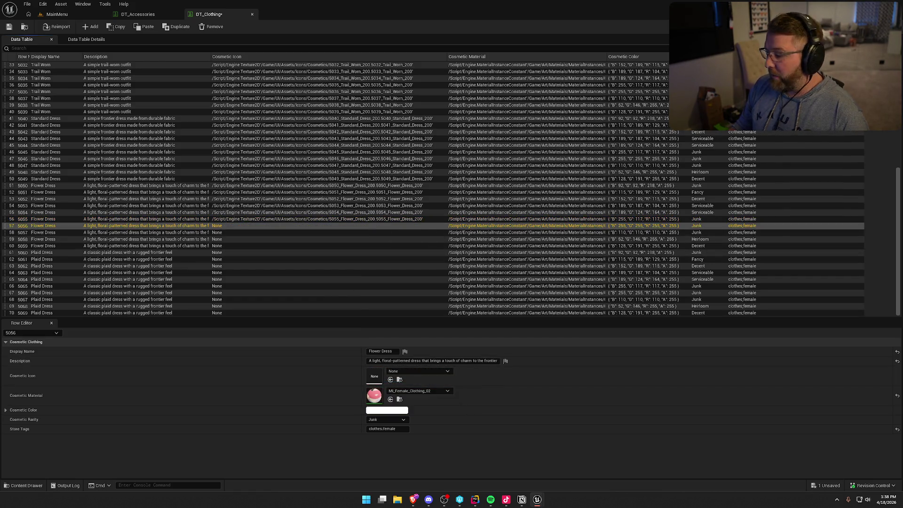
pyautogui.moveTo(902, 390)
pyautogui.mouseDown()
pyautogui.moveTo(404, 390)
pyautogui.moveTo(375, 376)
pyautogui.mouseUp()
pyautogui.click(348, 232)
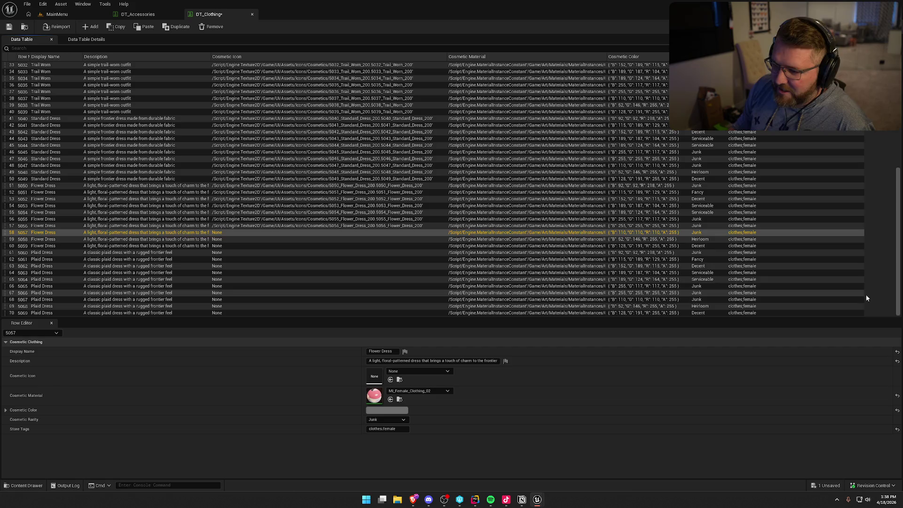
pyautogui.moveTo(902, 391); pyautogui.dragTo(375, 376)
pyautogui.click(352, 239)
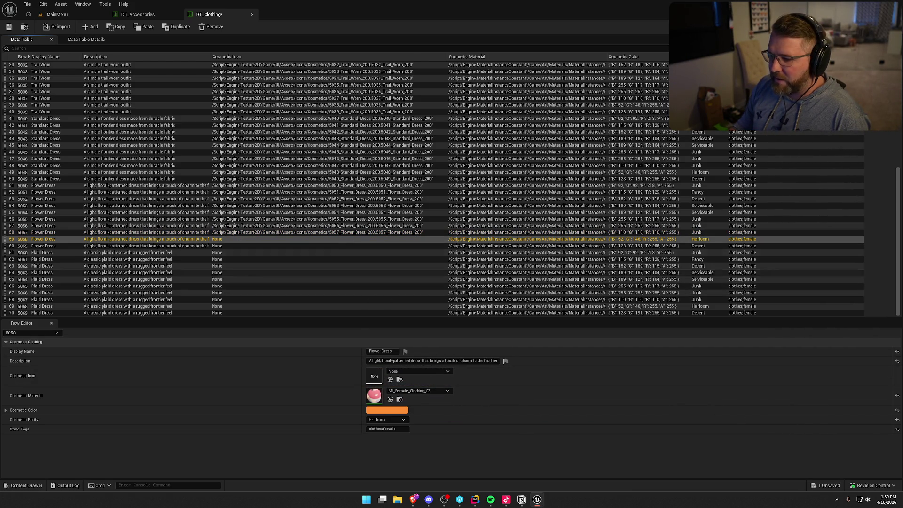
pyautogui.moveTo(902, 391); pyautogui.dragTo(374, 376)
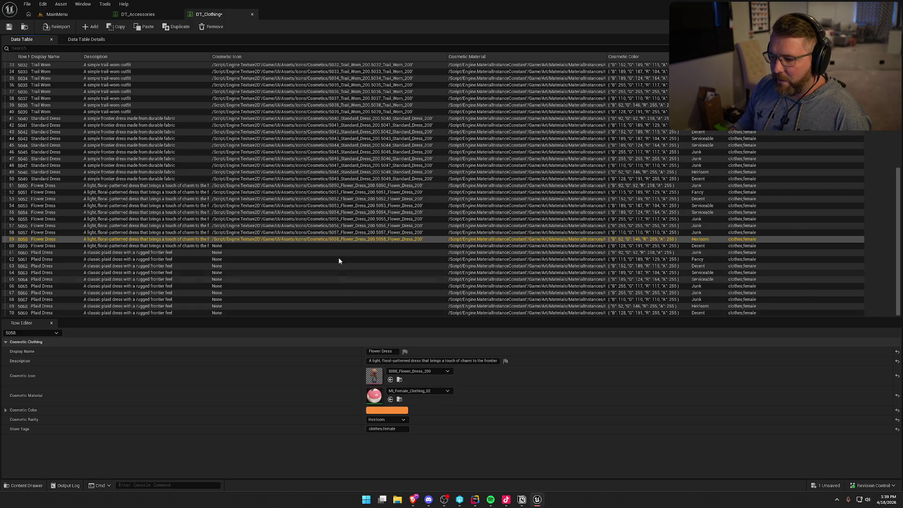
pyautogui.click(340, 246)
pyautogui.moveTo(902, 390)
pyautogui.mouseDown()
pyautogui.moveTo(621, 357)
pyautogui.moveTo(374, 376)
pyautogui.mouseUp()
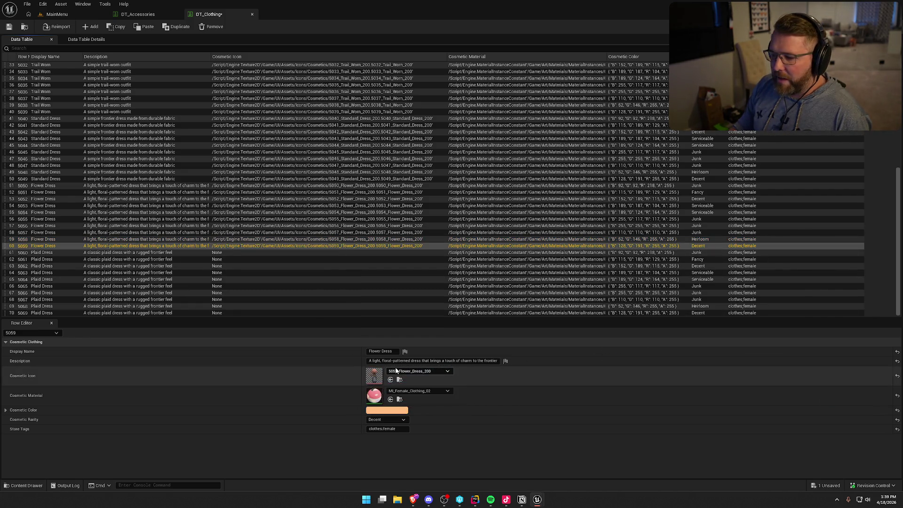
# Step: Assign the matching Plaid_Dress_200 icons to Plaid Dress rows 5060 through 5064
pyautogui.click(282, 253)
pyautogui.moveTo(902, 391)
pyautogui.mouseDown()
pyautogui.moveTo(537, 403)
pyautogui.moveTo(374, 379)
pyautogui.mouseUp()
pyautogui.click(323, 259)
pyautogui.moveTo(902, 390)
pyautogui.mouseDown()
pyautogui.moveTo(460, 400)
pyautogui.moveTo(374, 379)
pyautogui.mouseUp()
pyautogui.click(322, 266)
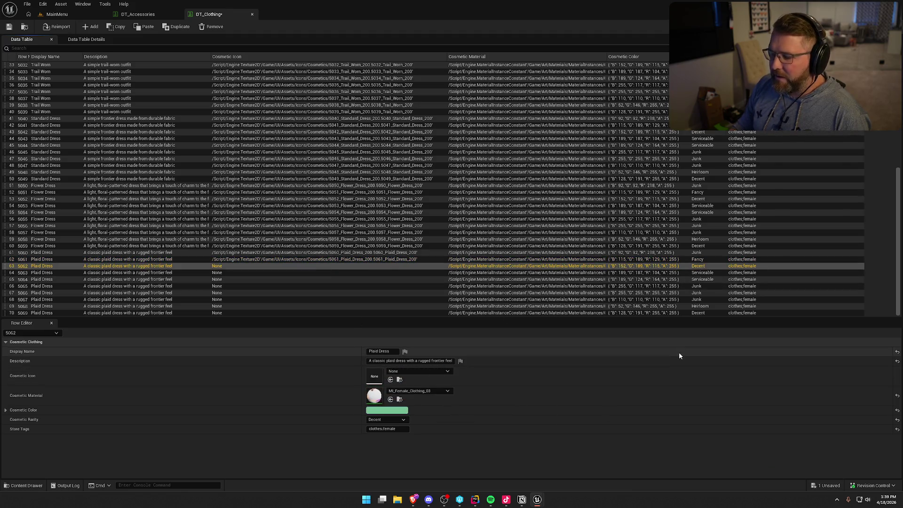
pyautogui.moveTo(395, 389); pyautogui.dragTo(400, 376)
pyautogui.click(337, 272)
pyautogui.moveTo(901, 409)
pyautogui.mouseDown()
pyautogui.moveTo(529, 402)
pyautogui.moveTo(400, 379)
pyautogui.mouseUp()
pyautogui.click(337, 279)
pyautogui.moveTo(901, 405)
pyautogui.mouseDown()
pyautogui.moveTo(376, 372)
pyautogui.moveTo(400, 379)
pyautogui.mouseUp()
# Step: Assign Plaid_Dress_200 icons to the remaining rows 5065 through 5069
pyautogui.click(355, 286)
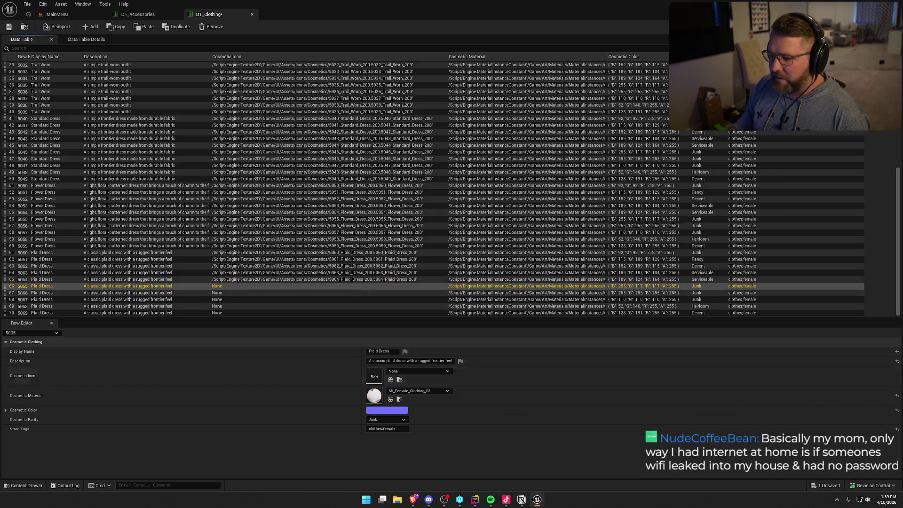
pyautogui.moveTo(901, 405)
pyautogui.mouseDown()
pyautogui.moveTo(575, 425)
pyautogui.moveTo(377, 377)
pyautogui.mouseUp()
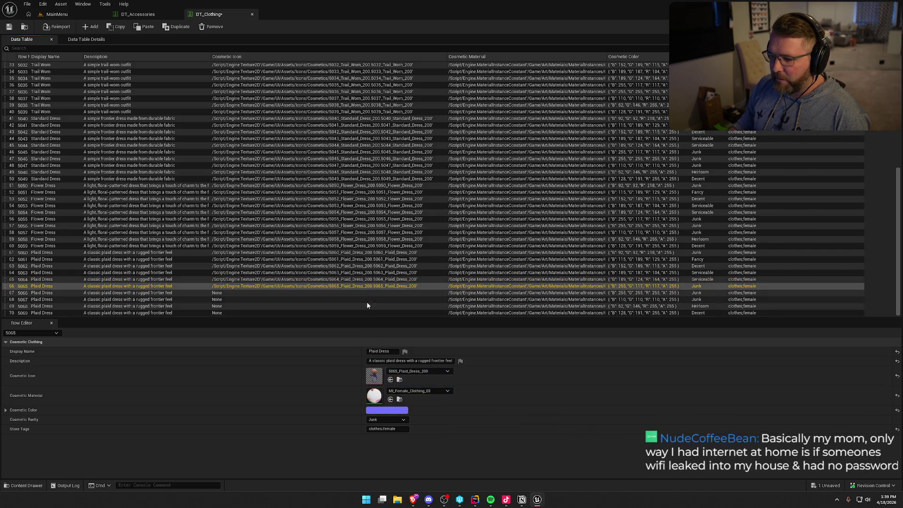
pyautogui.click(390, 293)
pyautogui.moveTo(901, 404)
pyautogui.mouseDown()
pyautogui.moveTo(580, 407)
pyautogui.moveTo(378, 377)
pyautogui.mouseUp()
pyautogui.click(344, 299)
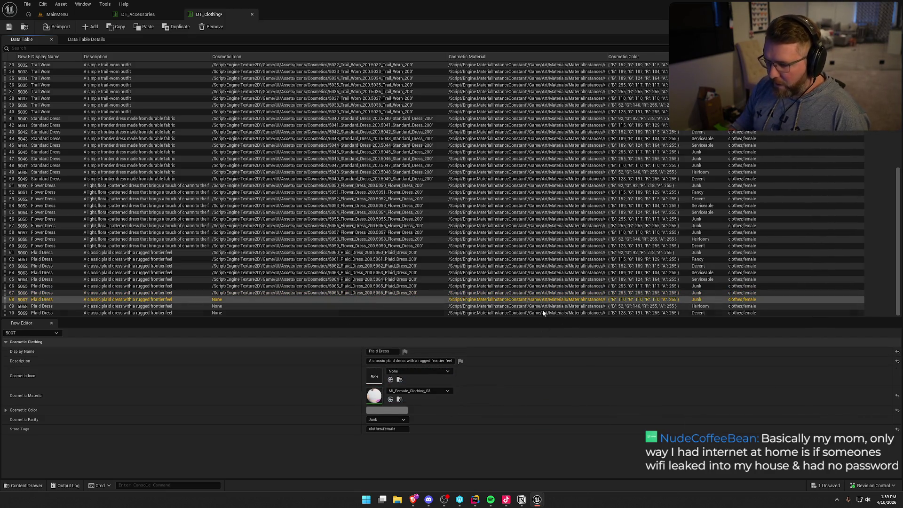
pyautogui.moveTo(901, 405)
pyautogui.mouseDown()
pyautogui.moveTo(399, 390)
pyautogui.moveTo(376, 376)
pyautogui.mouseUp()
pyautogui.click(343, 306)
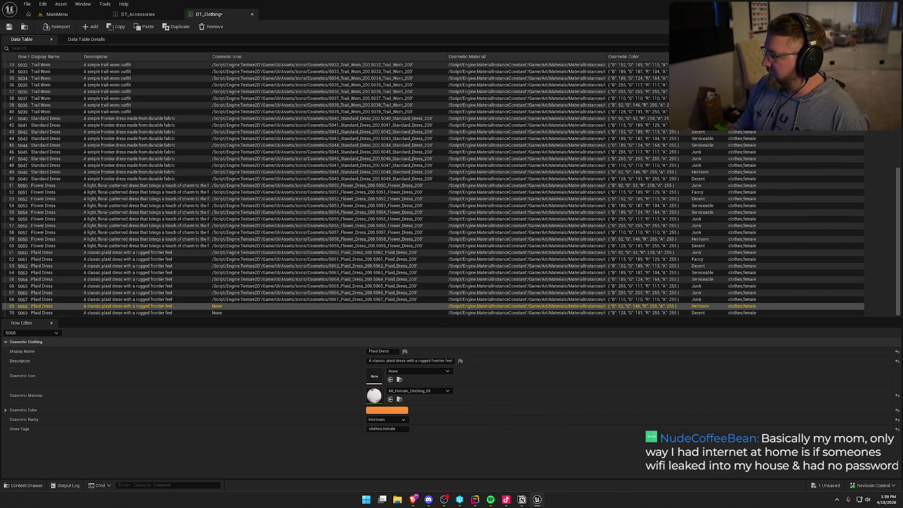
pyautogui.moveTo(901, 405); pyautogui.dragTo(376, 376)
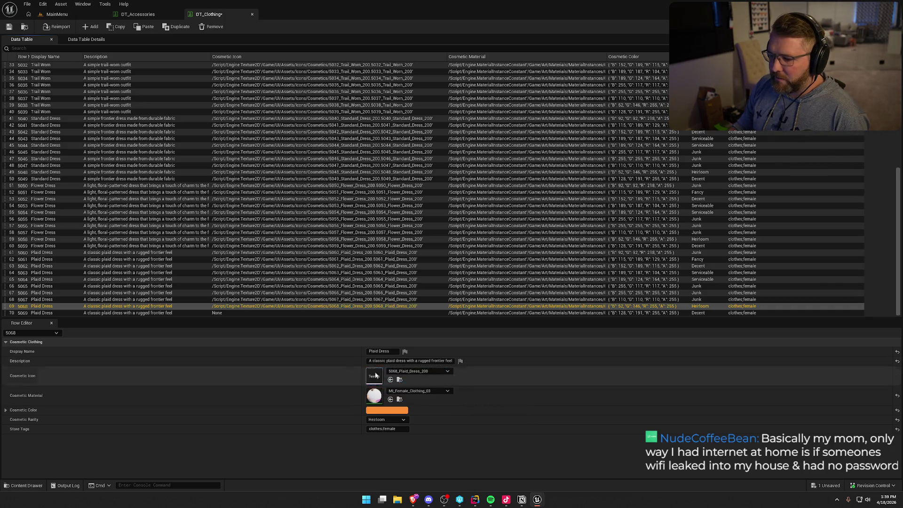
pyautogui.click(357, 312)
pyautogui.moveTo(901, 404); pyautogui.dragTo(376, 376)
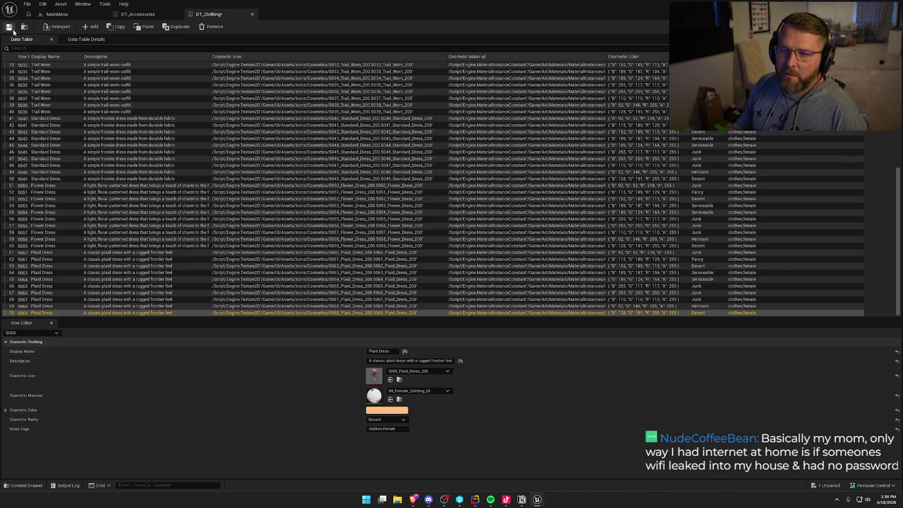
# Step: Save and check out DT_Clothing, then close the DT_Clothing and DT_Accessories editors
pyautogui.click(13, 29)
pyautogui.click(473, 329)
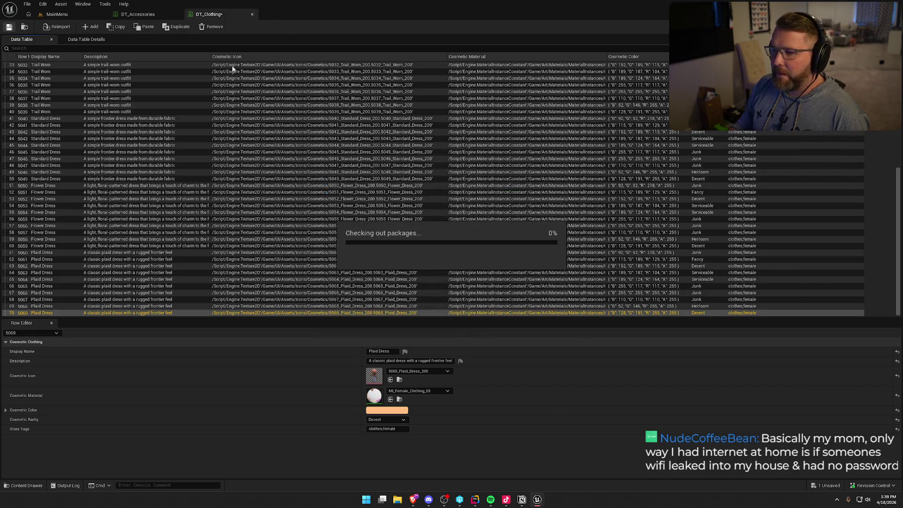
pyautogui.click(252, 14)
pyautogui.click(160, 14)
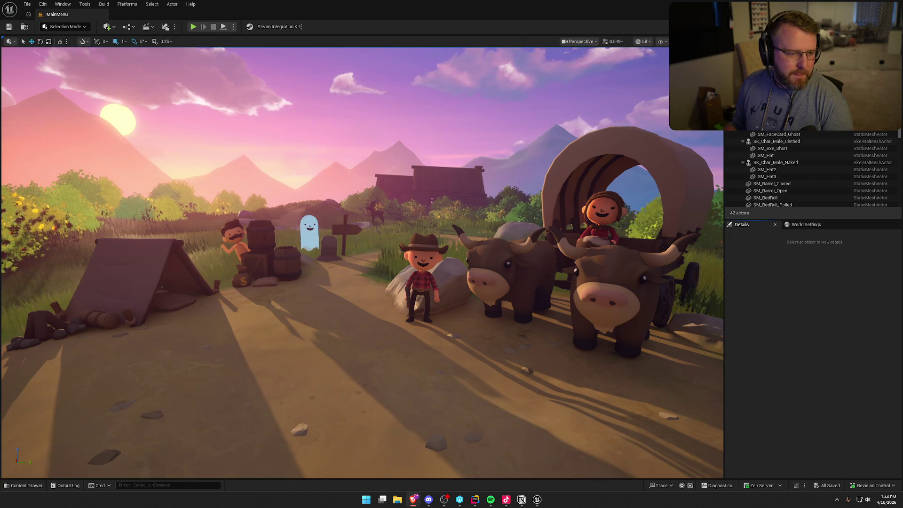
# Step: Switch to the Chrome window with the diablo 1 ps1 results and maximize it
pyautogui.hotkey('alt', 'Tab')
pyautogui.doubleClick(345, 79)
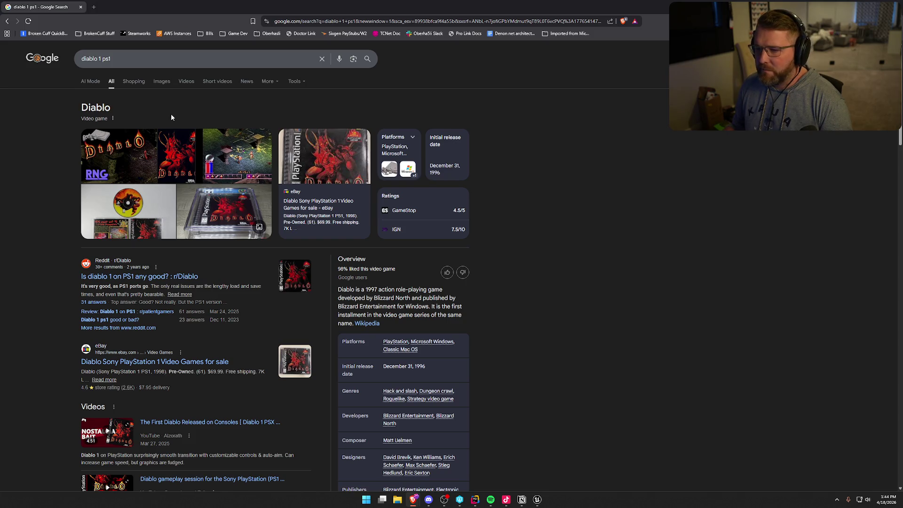
# Step: Browse diablo 1 ps1 image results, ending on The Save Files Diablo (PSX) video preview
pyautogui.click(162, 81)
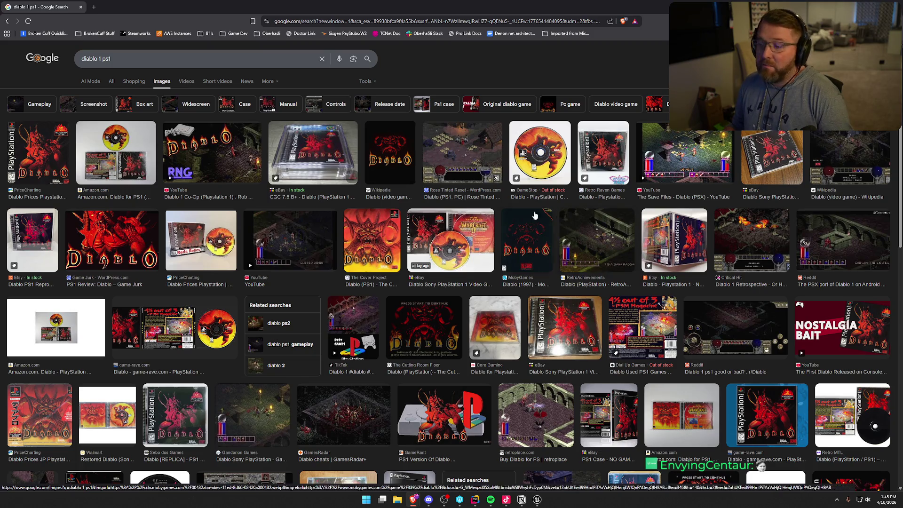
pyautogui.click(463, 155)
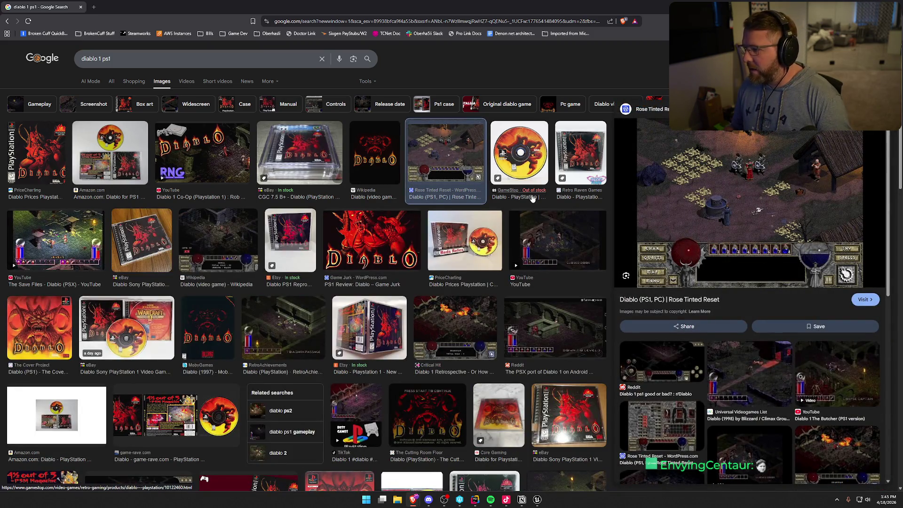
pyautogui.click(582, 165)
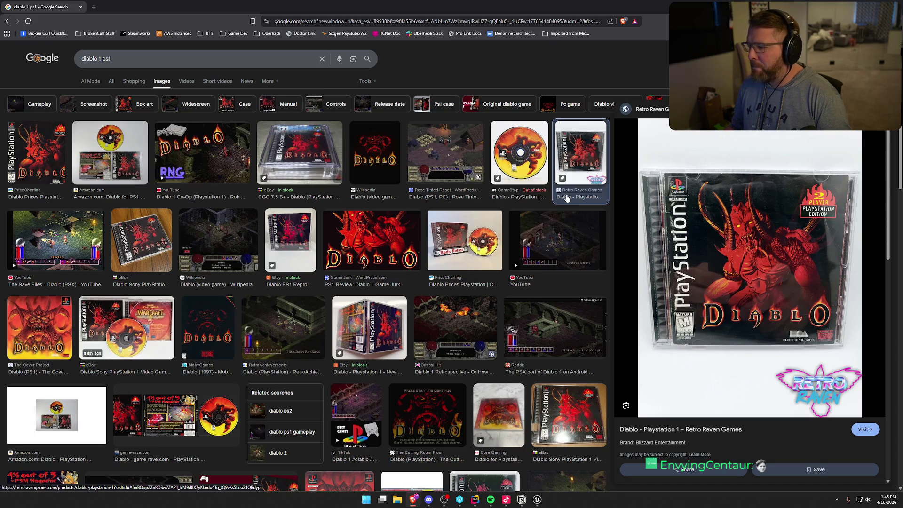
pyautogui.click(290, 327)
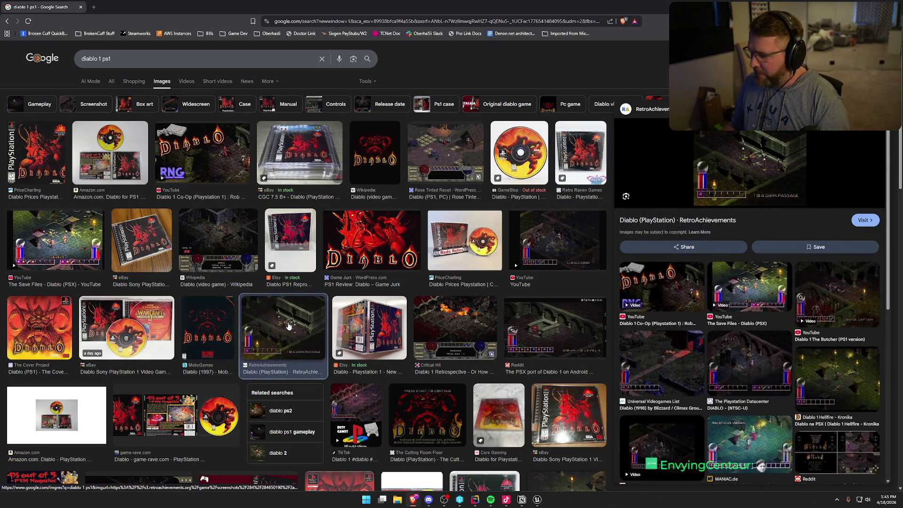
pyautogui.click(55, 240)
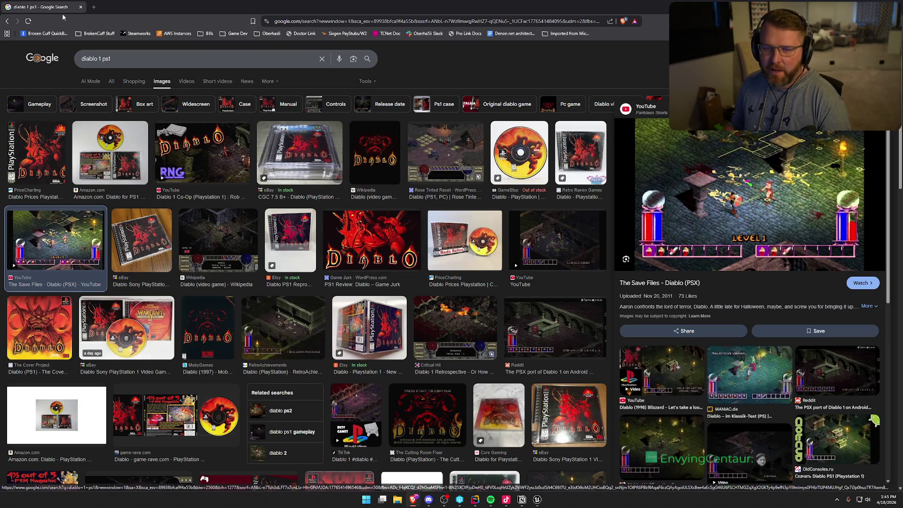
# Step: Scroll through the results, then return to the Unreal Engine editor
pyautogui.scroll(-7, 294, 297)
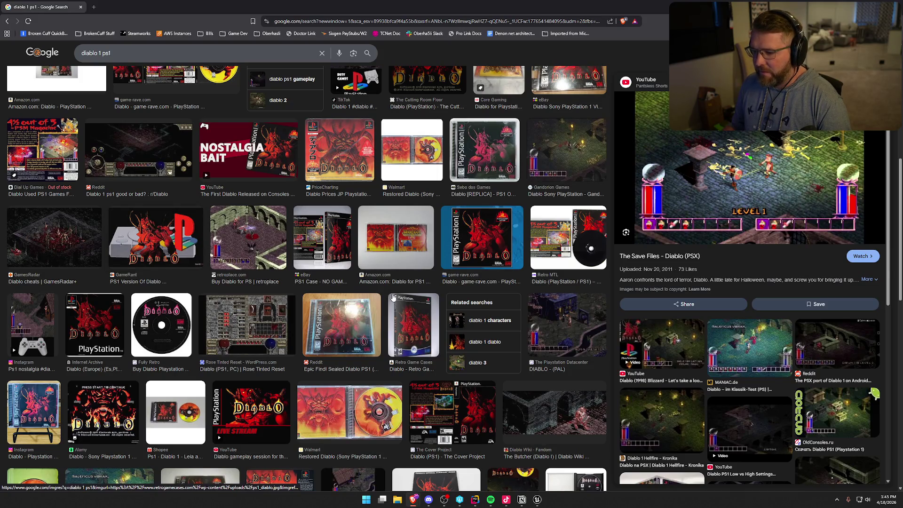
pyautogui.scroll(7, 394, 297)
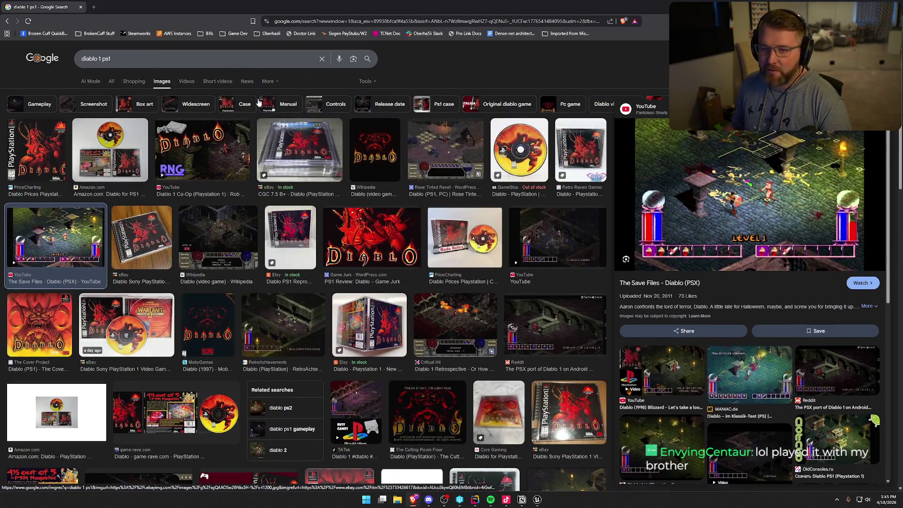
pyautogui.hotkey('alt', 'Tab')
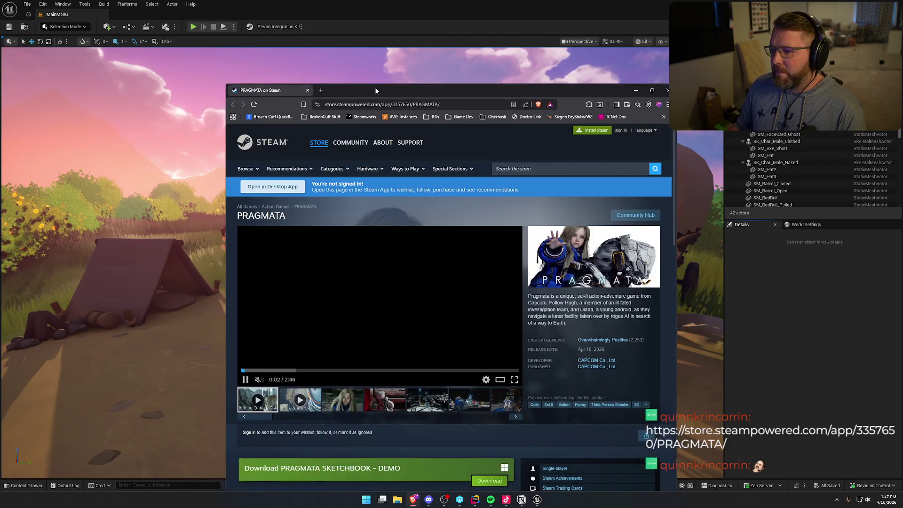
# Step: Bring the Brave window with the PRAGMATA Steam page forward at full size
pyautogui.doubleClick(374, 87)
# Step: Unmute the PRAGMATA trailer and play it full screen
pyautogui.click(258, 297)
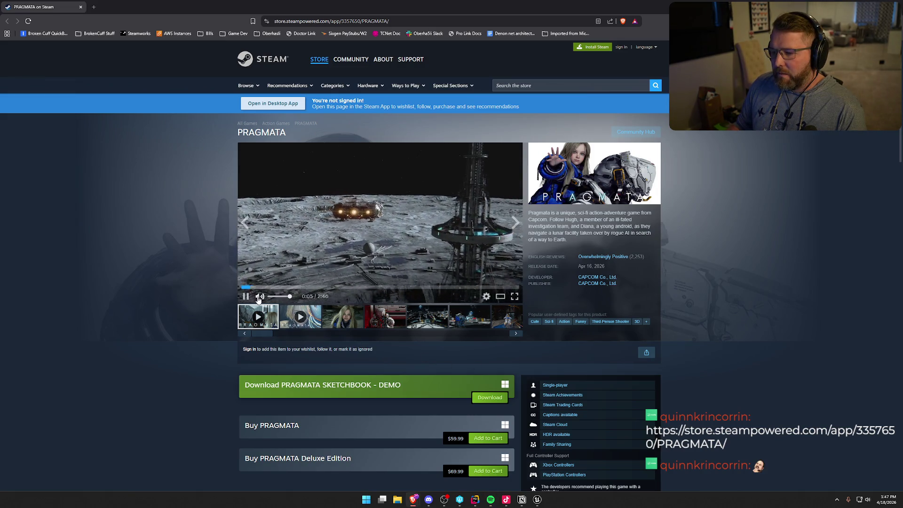
pyautogui.click(516, 297)
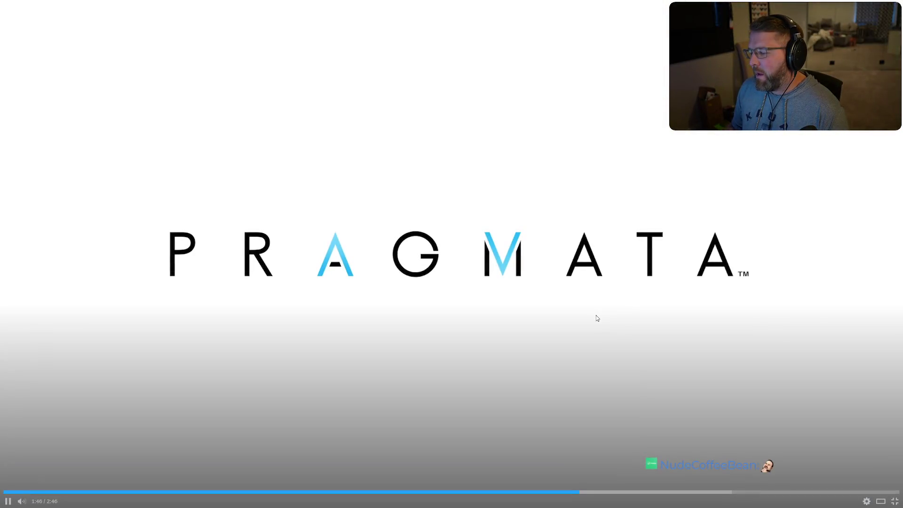
# Step: Exit full screen, view the Diana screenshot, then watch the second trailer full screen
pyautogui.press('Escape')
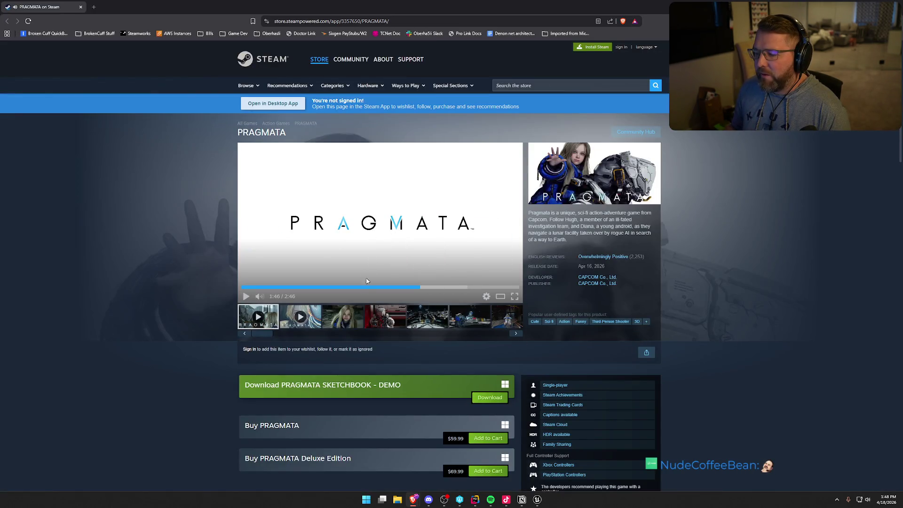
pyautogui.click(349, 318)
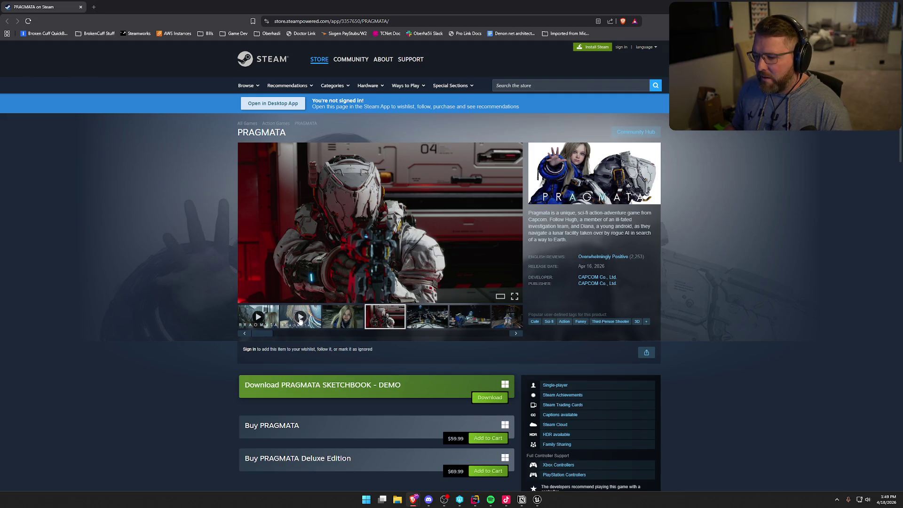
pyautogui.click(301, 317)
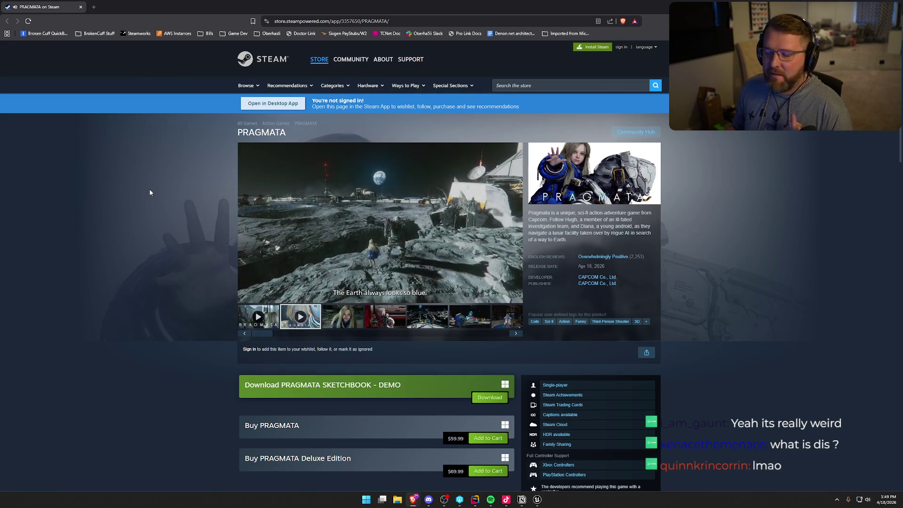
pyautogui.click(517, 300)
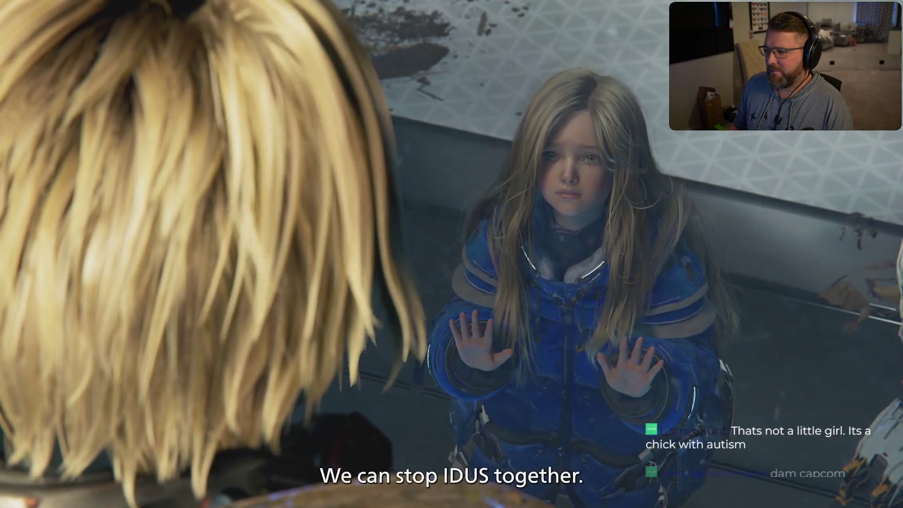
pyautogui.moveTo(479, 380)
pyautogui.press('Escape')
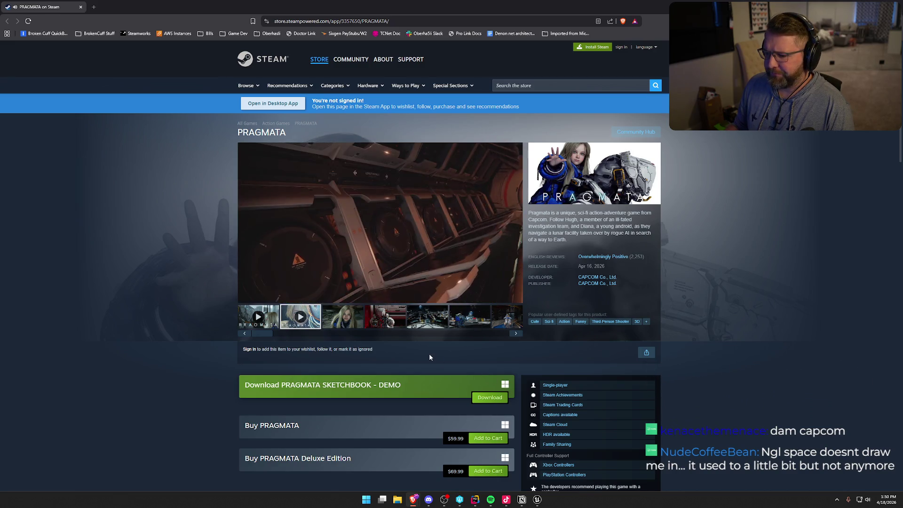
# Step: Step through PRAGMATA screenshots to the jetpack shot and open the store search box
pyautogui.click(403, 326)
pyautogui.click(410, 327)
pyautogui.click(461, 323)
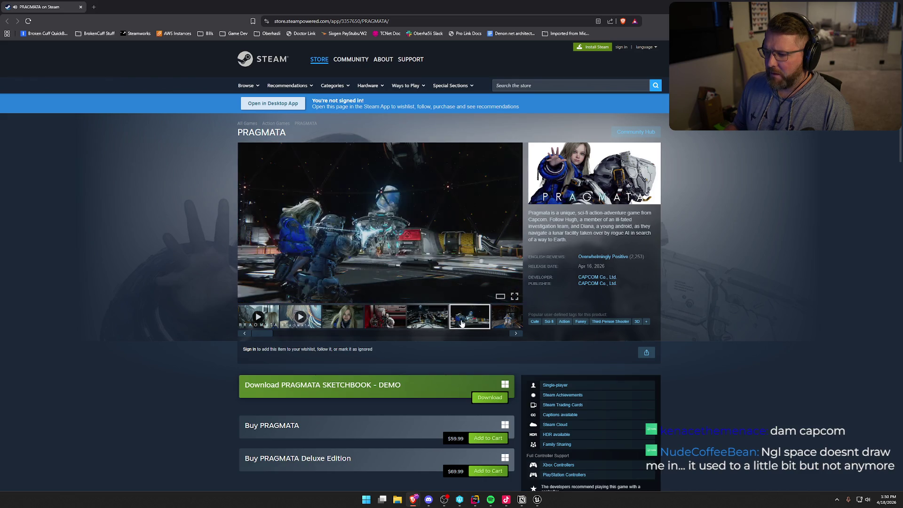
pyautogui.click(500, 316)
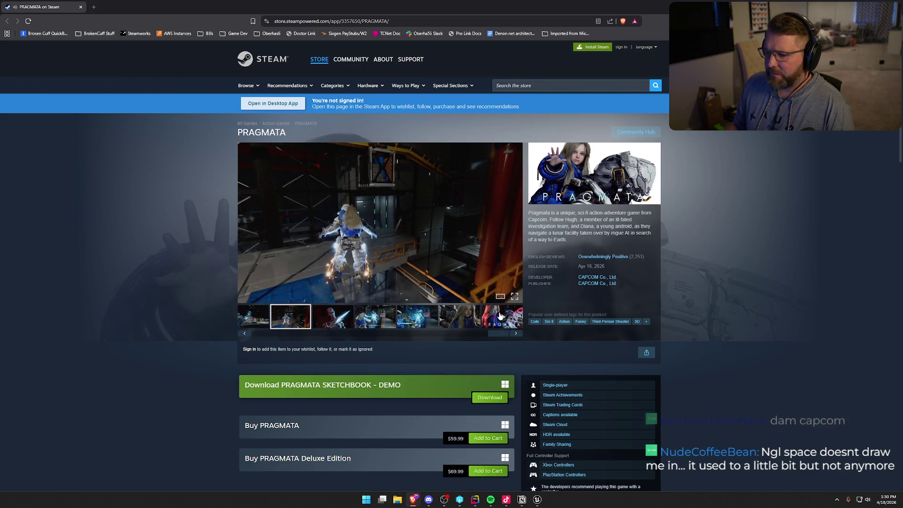
pyautogui.click(534, 85)
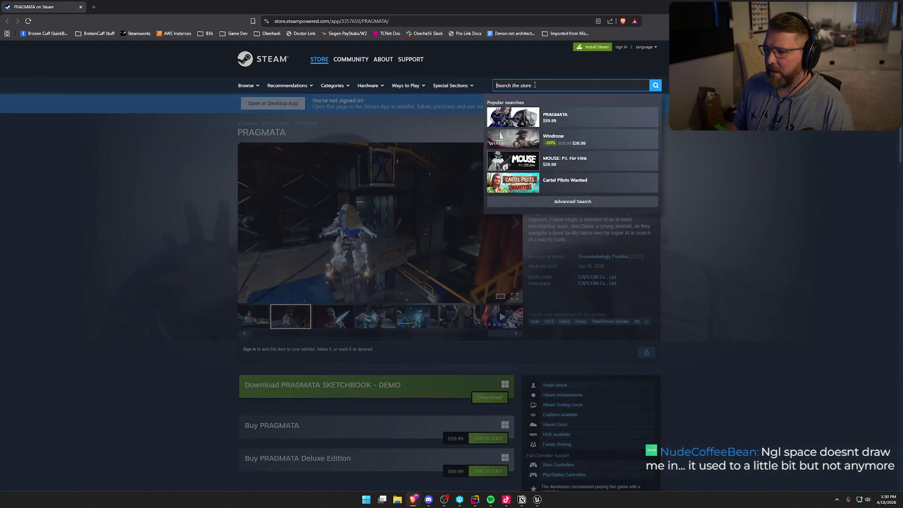
# Step: Search 'mouse', open MOUSE: P.I. For Hire, and watch its trailer full screen before exiting
pyautogui.write('mouse')
pyautogui.click(569, 118)
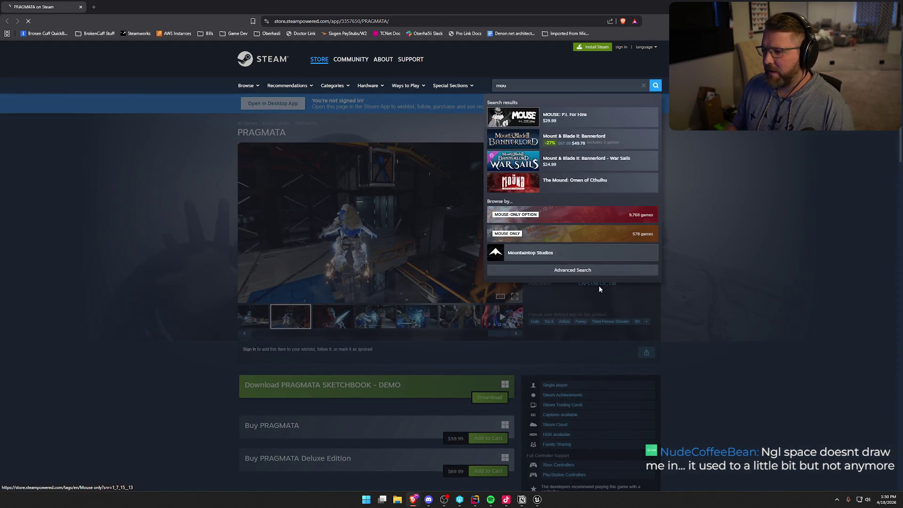
pyautogui.scroll(-2, 611, 306)
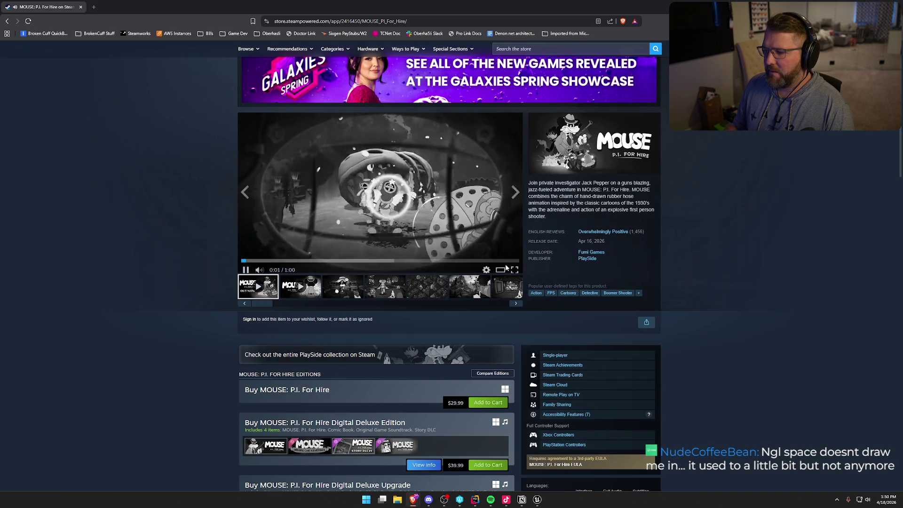
pyautogui.click(516, 267)
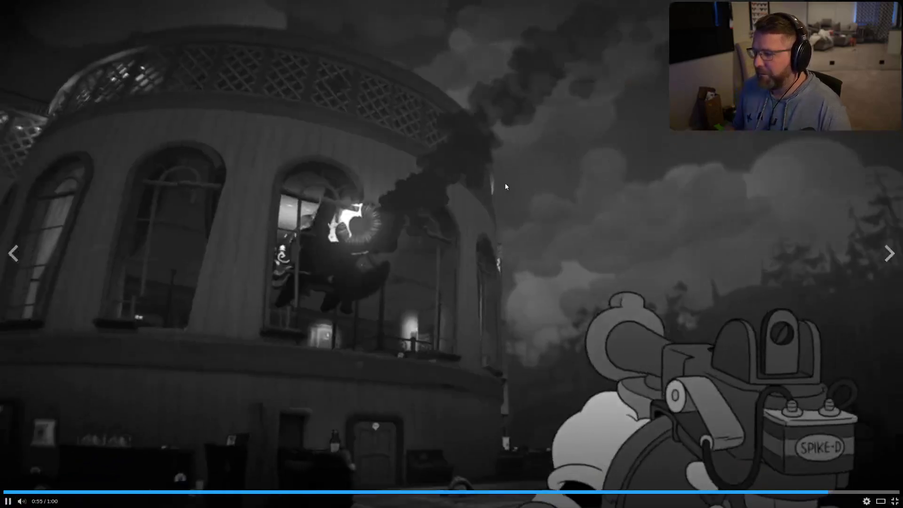
pyautogui.press('Escape')
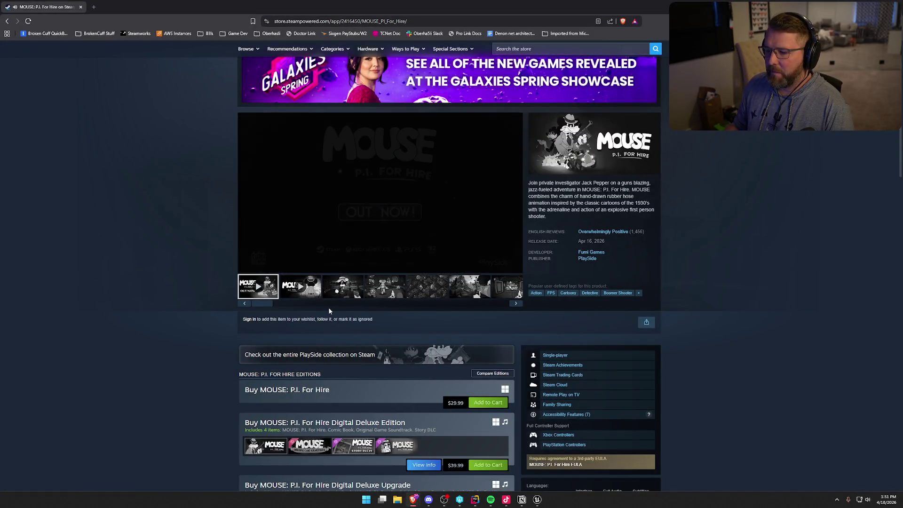
# Step: View the third MOUSE screenshot, scroll through editions and details, then return to Unreal Editor
pyautogui.click(342, 292)
pyautogui.scroll(-4, 188, 363)
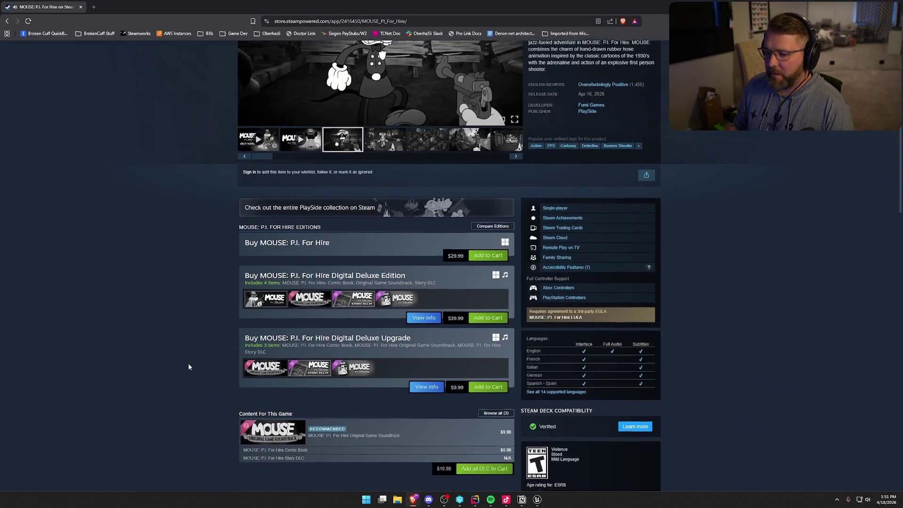
pyautogui.scroll(3, 189, 364)
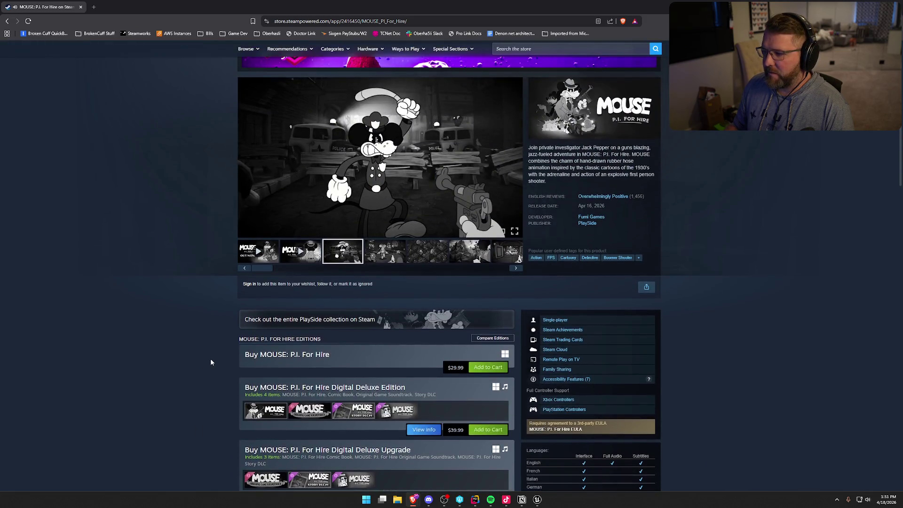
pyautogui.scroll(-12, 211, 361)
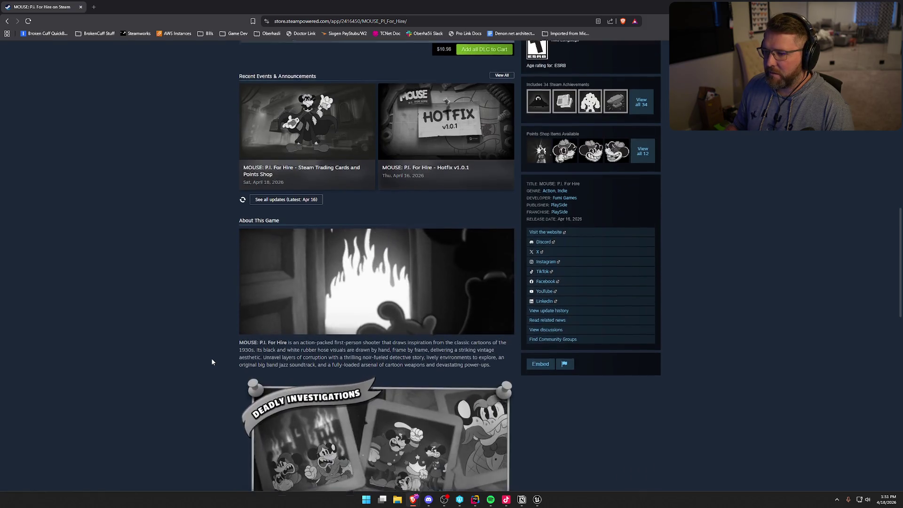
pyautogui.scroll(-4, 212, 362)
pyautogui.scroll(16, 212, 359)
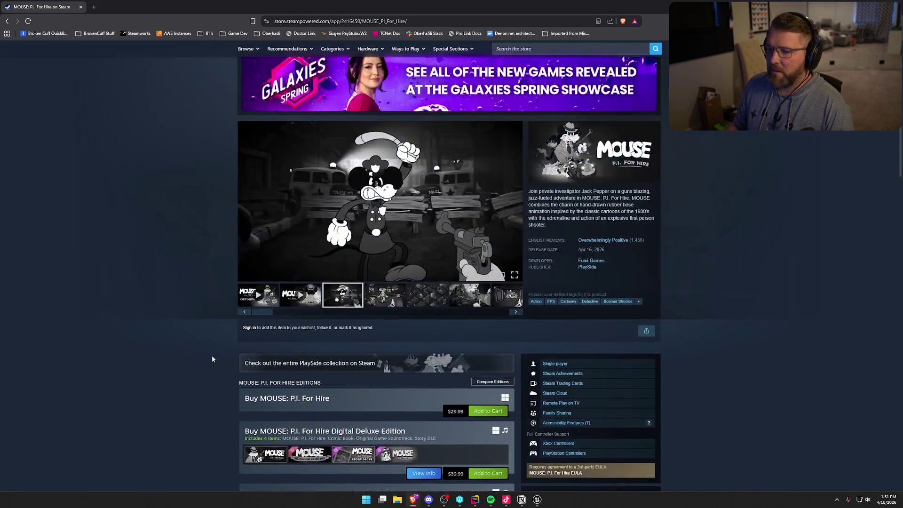
pyautogui.scroll(2, 212, 359)
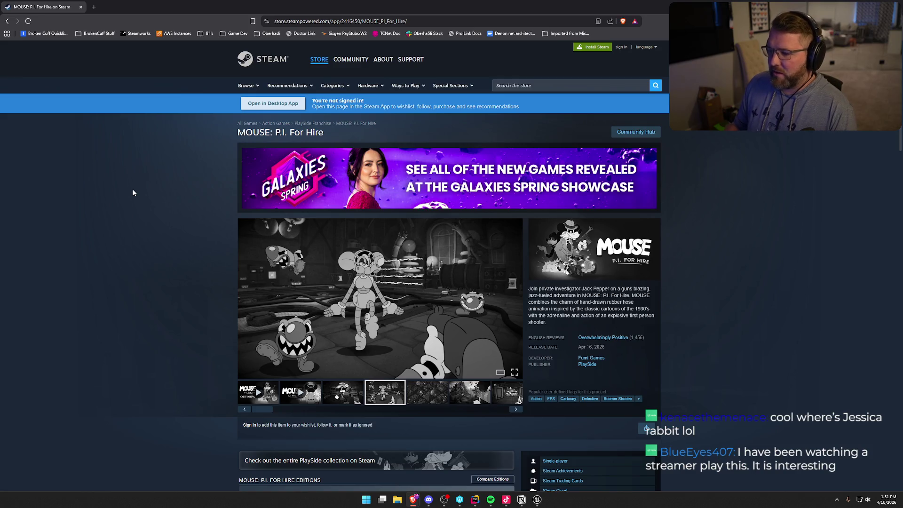
pyautogui.scroll(-3, 133, 193)
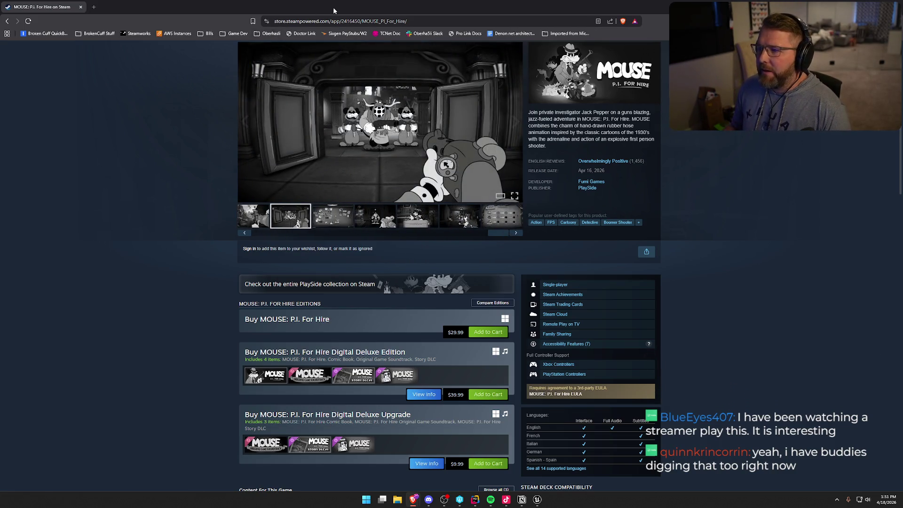
pyautogui.hotkey('alt', 'Tab')
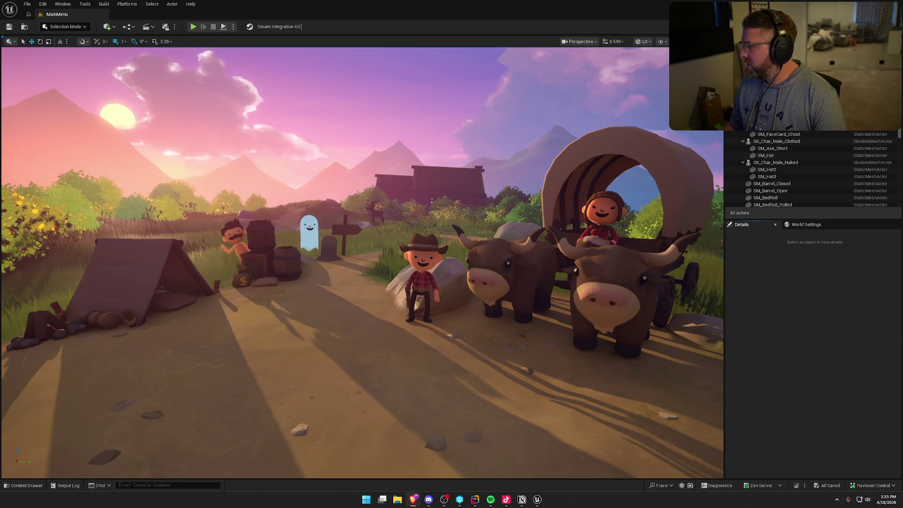
# Step: Maximize YouTube, play the Unreal Spyro video full screen, then exit full screen at its end
pyautogui.click(413, 499)
pyautogui.doubleClick(406, 63)
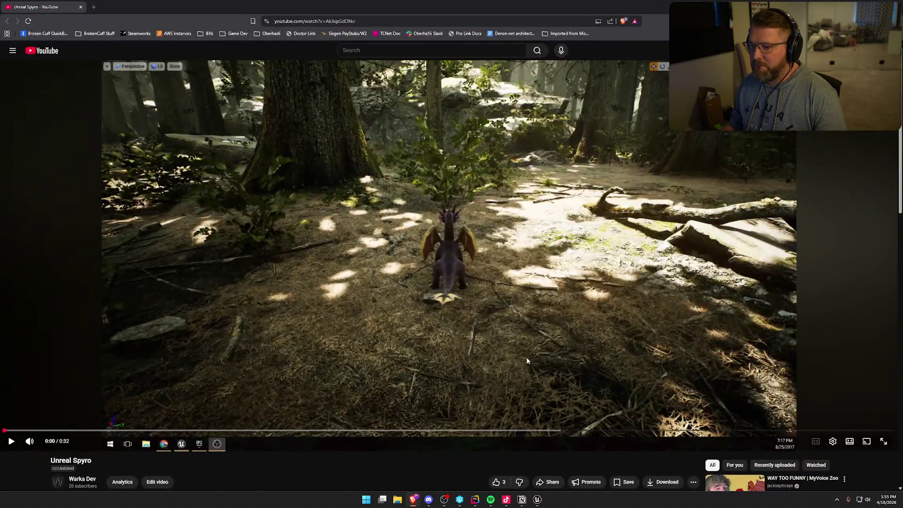
pyautogui.doubleClick(527, 360)
pyautogui.click(659, 278)
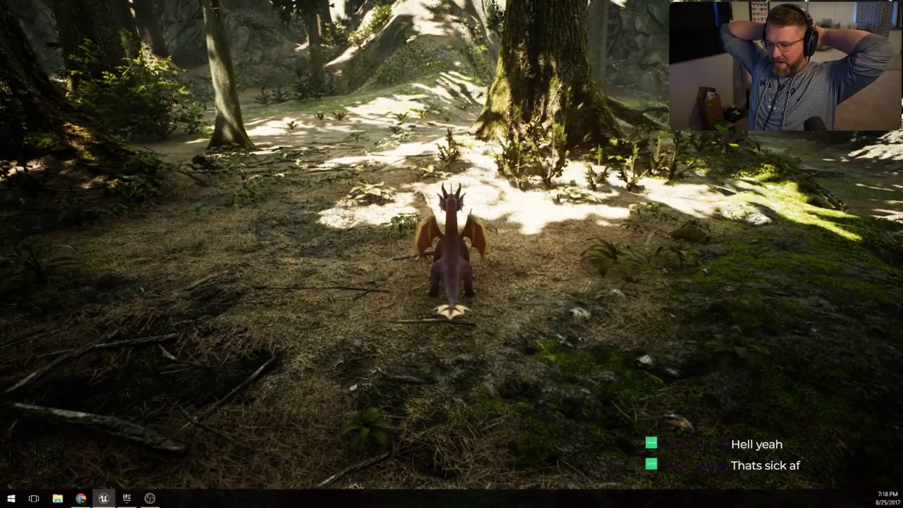
pyautogui.hotkey('shift', 'F1')
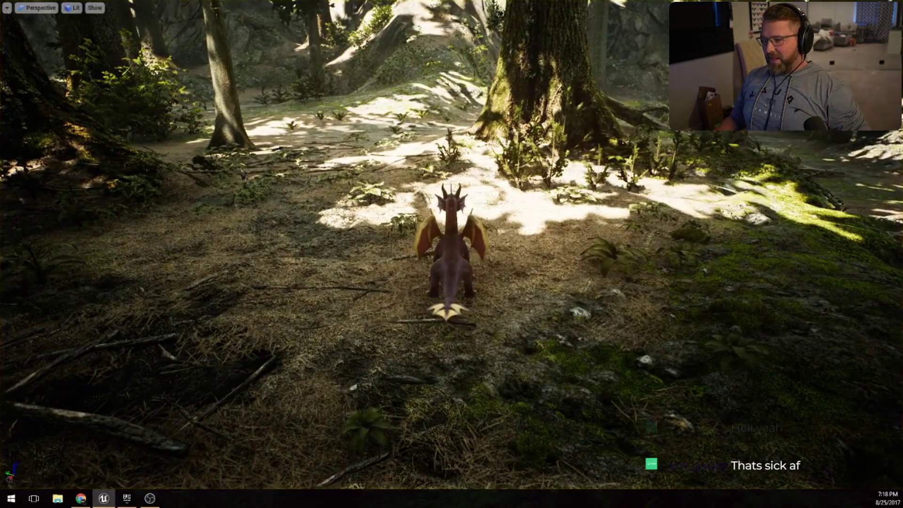
pyautogui.press('Escape')
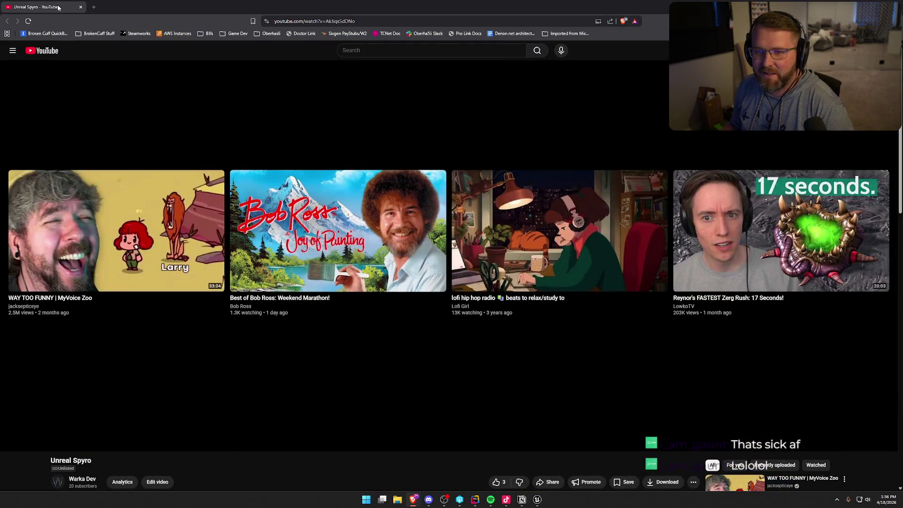
# Step: Leave the finished Spyro video and return to the Unreal Editor's MainMenu level
pyautogui.hotkey('alt', 'Tab')
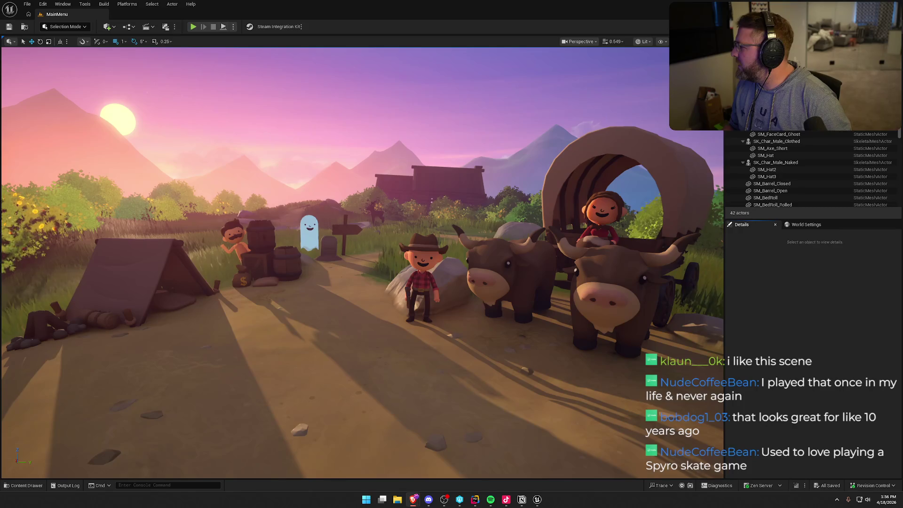
# Step: Watch the maximized MenuDemo video from about 0:44 to its end, then return to Unreal
pyautogui.hotkey('alt', 'Tab')
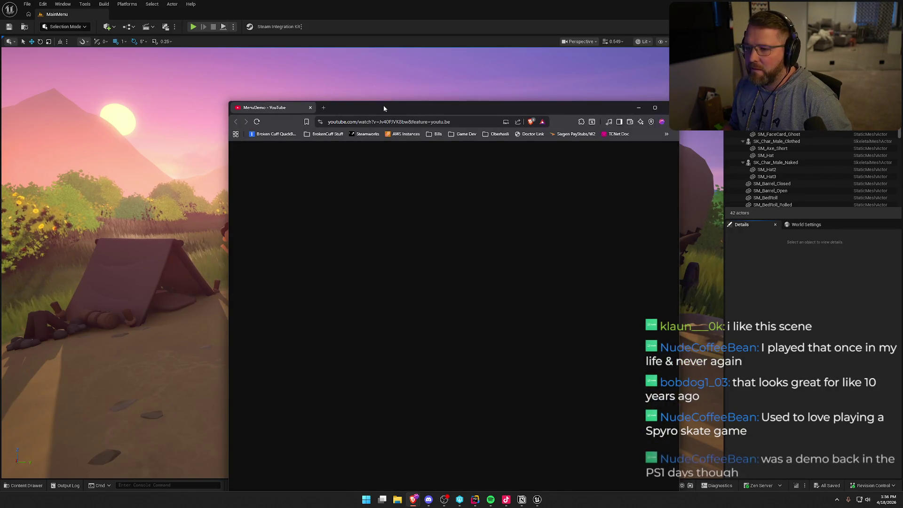
pyautogui.doubleClick(383, 106)
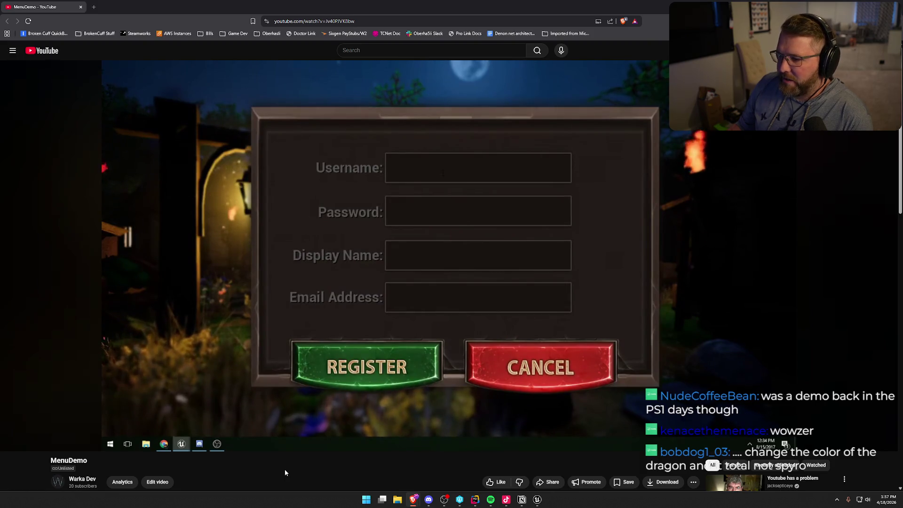
pyautogui.moveTo(306, 433)
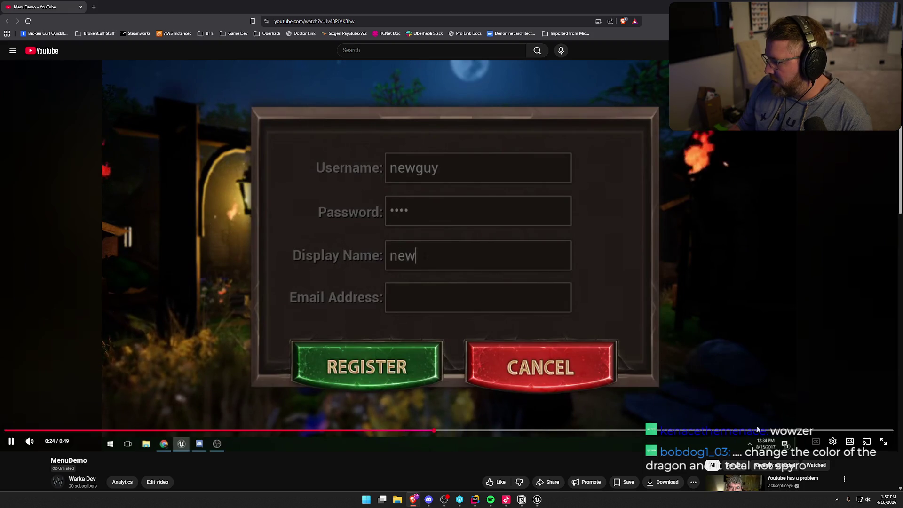
pyautogui.click(792, 431)
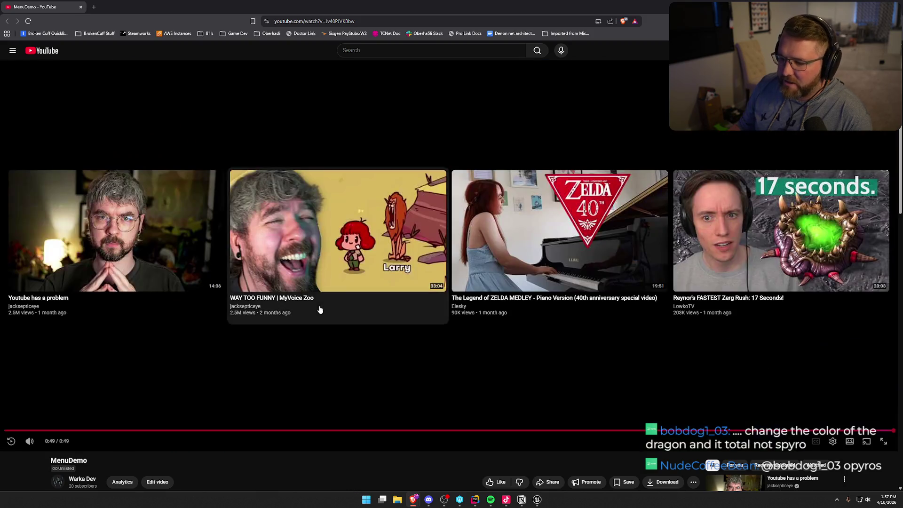
pyautogui.hotkey('alt', 'Tab')
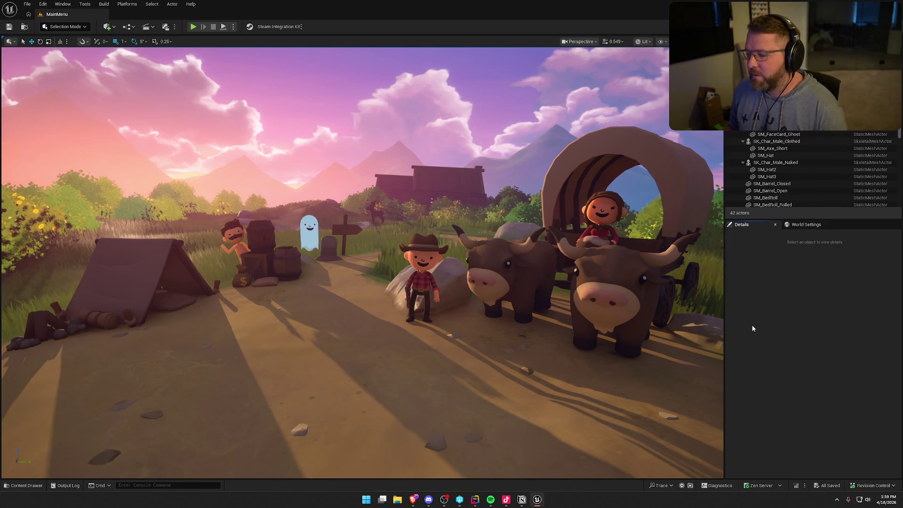
# Step: Bring JetBrains Rider forward from the taskbar to show the TrailNError solution
pyautogui.click(474, 502)
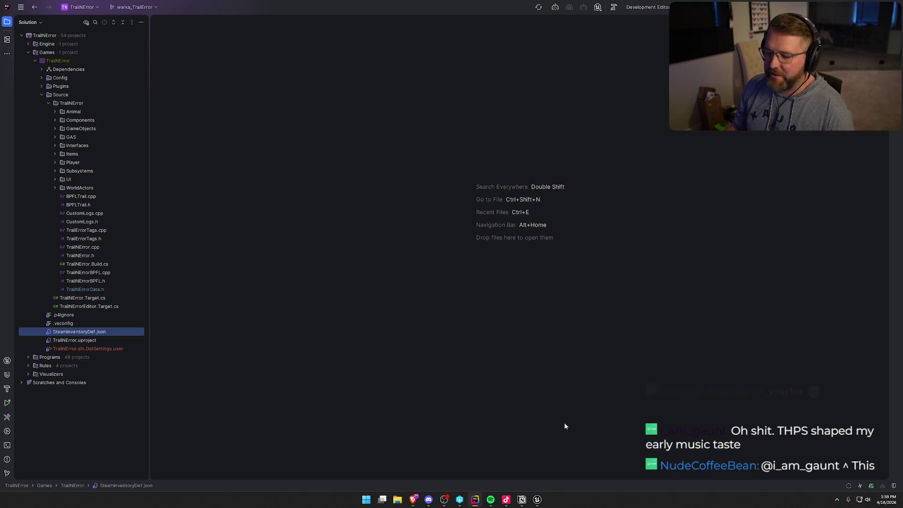
# Step: Expand and collapse Rider's WorldActors and UI source folders, then return to Unreal Editor
pyautogui.click(55, 186)
pyautogui.click(53, 178)
pyautogui.click(54, 180)
pyautogui.click(52, 187)
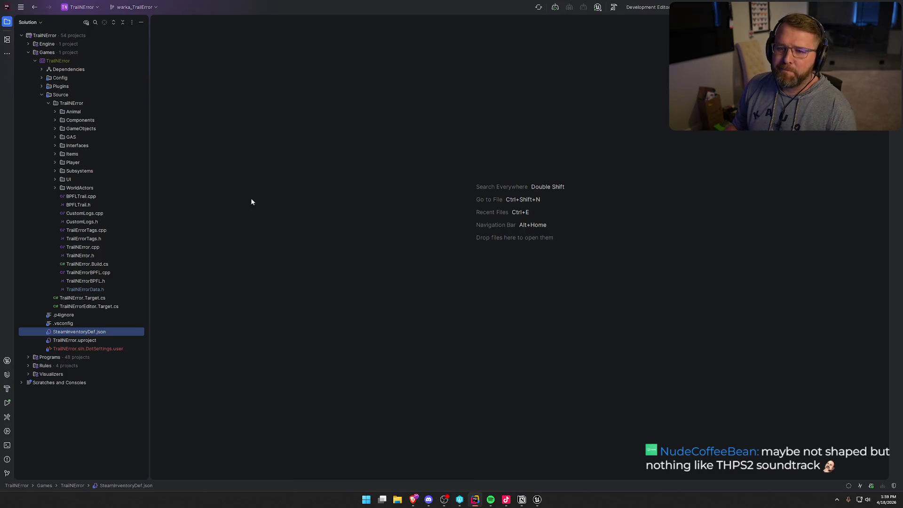
pyautogui.click(537, 498)
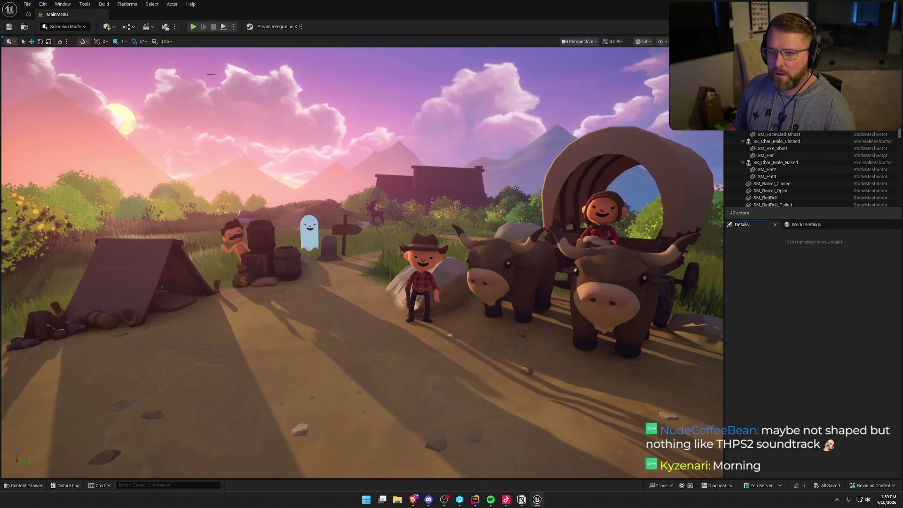
# Step: Open the Maps folder in the Content Drawer and load the GameWorld level
pyautogui.hotkey('ctrl', 'space')
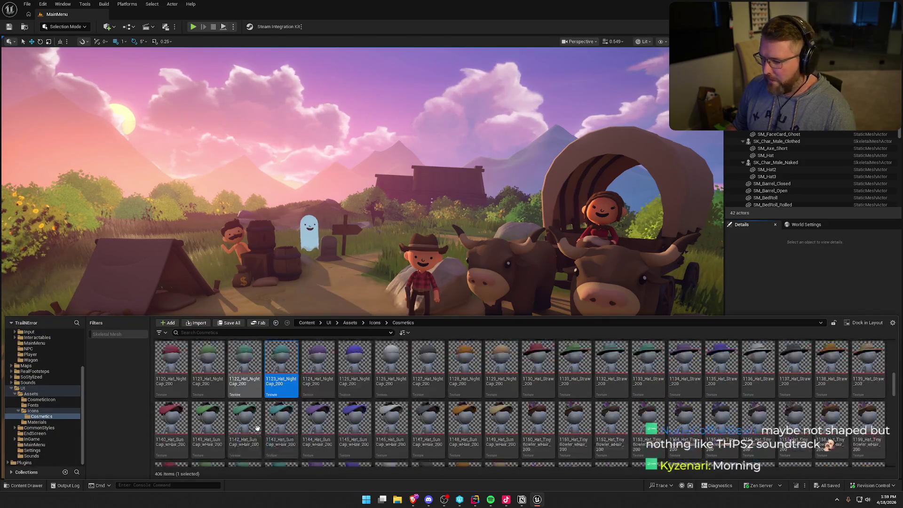
pyautogui.scroll(-10, 257, 427)
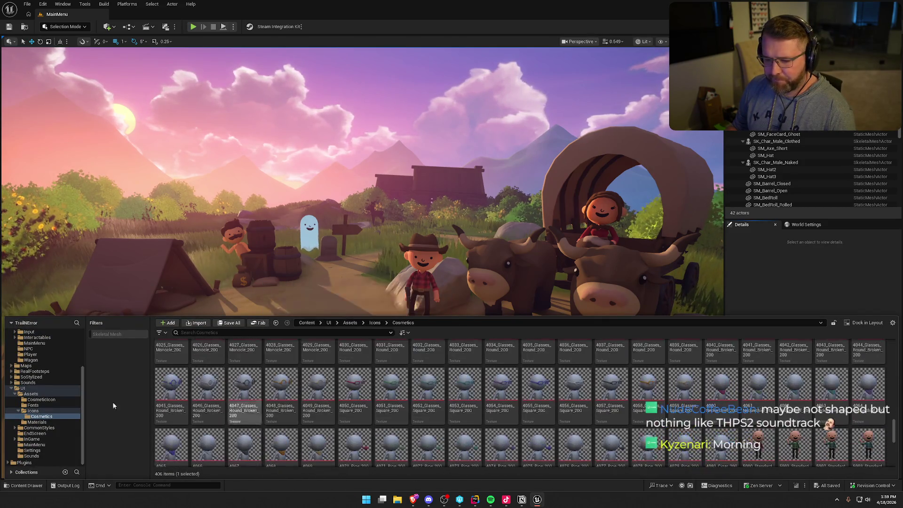
pyautogui.click(10, 388)
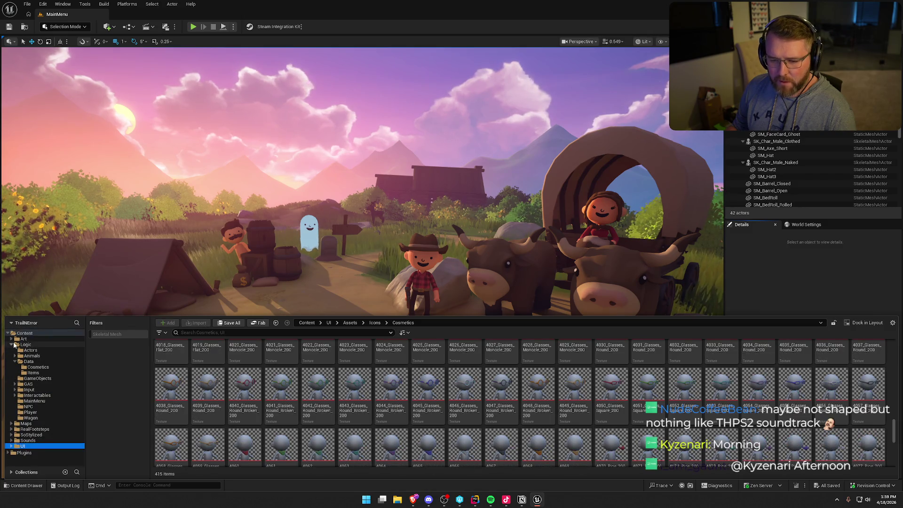
pyautogui.click(12, 345)
pyautogui.click(26, 351)
pyautogui.click(232, 361)
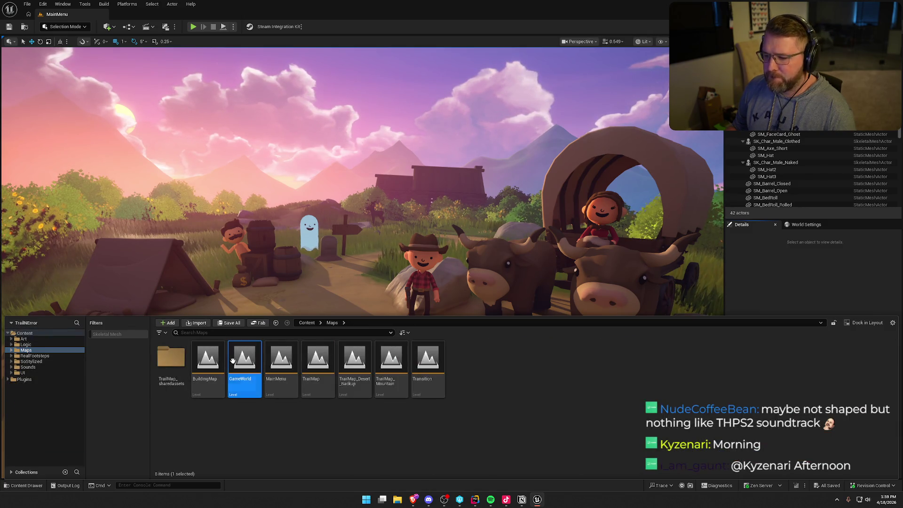
pyautogui.doubleClick(233, 361)
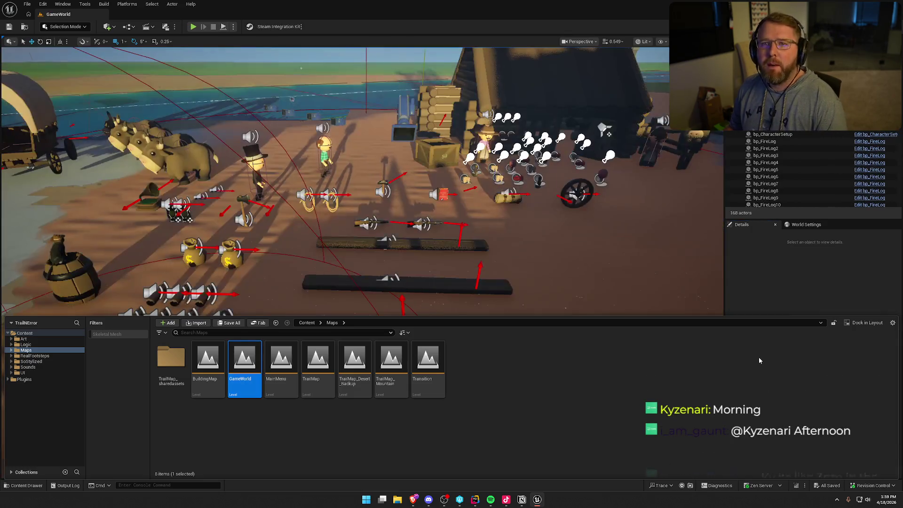
# Step: Hide the Content Drawer to view GameWorld, then reopen it on the Logic folder
pyautogui.click(780, 281)
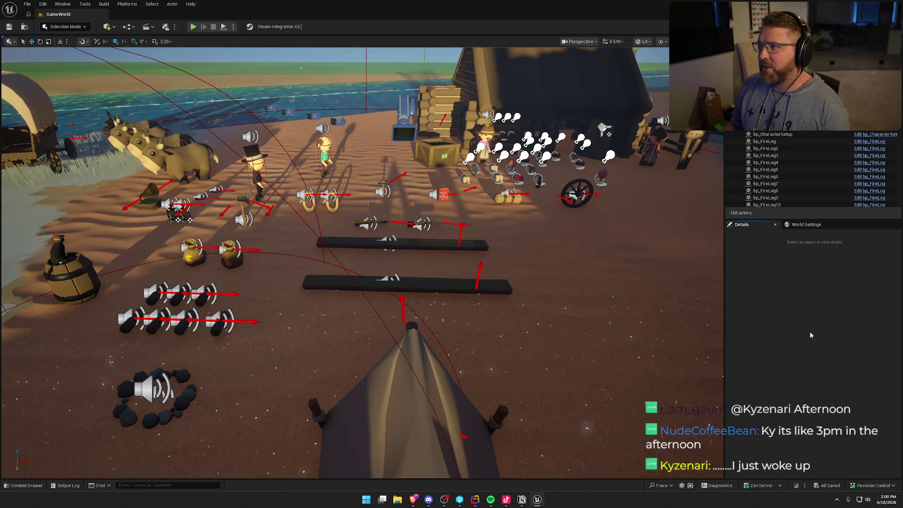
pyautogui.click(21, 486)
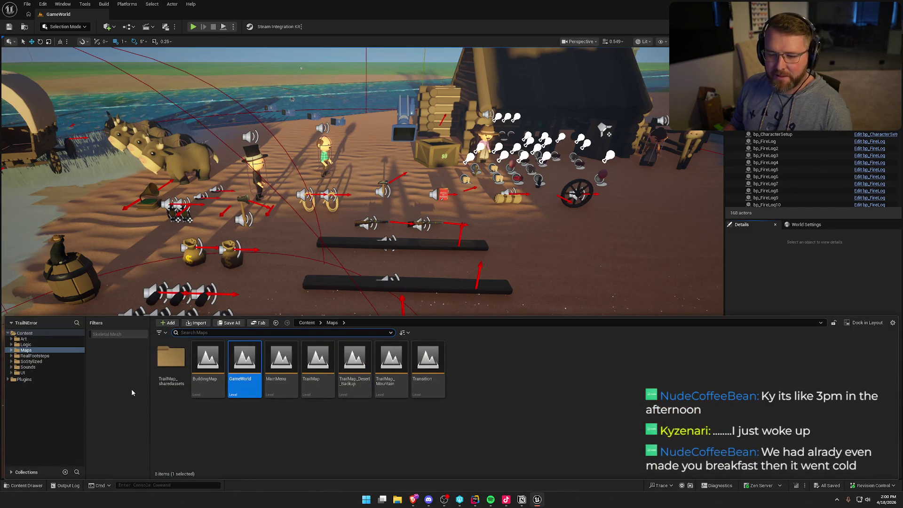
pyautogui.click(26, 344)
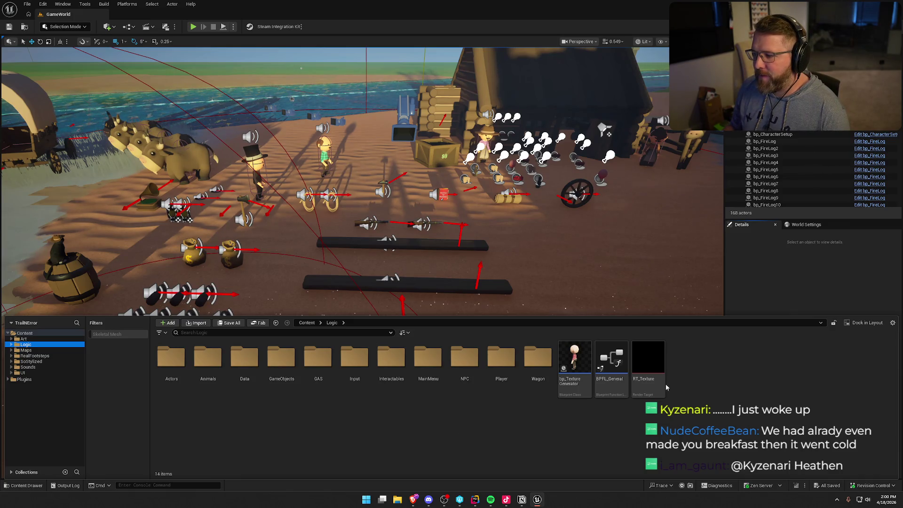
# Step: Browse UI > InGame > Customization and open the UI_CosmeticItemButton widget blueprint
pyautogui.click(35, 373)
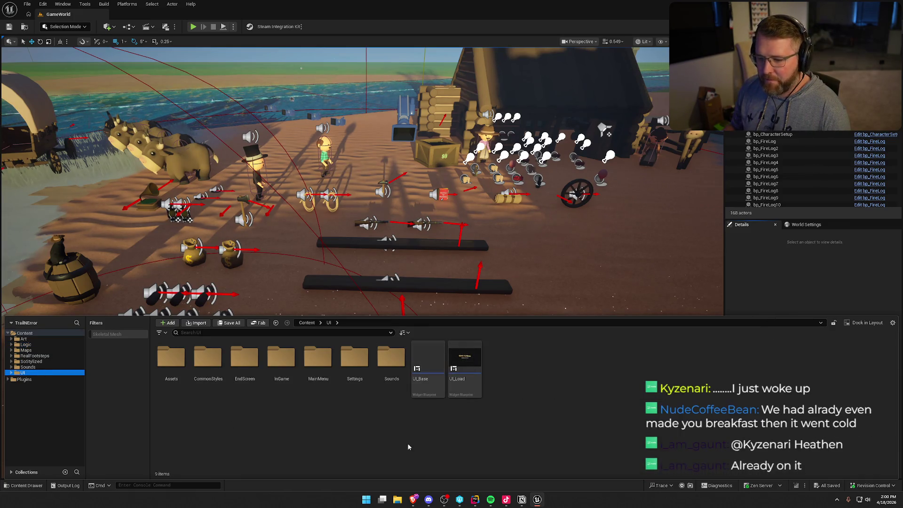
pyautogui.doubleClick(280, 360)
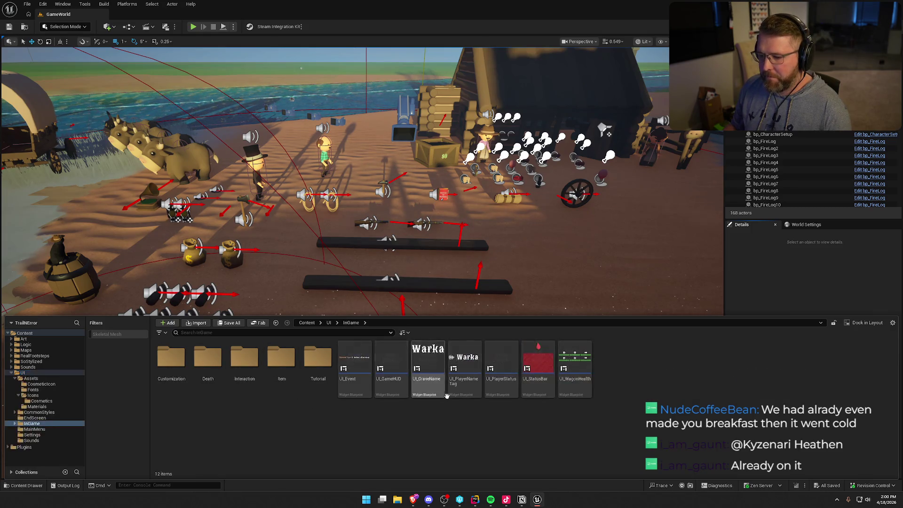
pyautogui.doubleClick(168, 363)
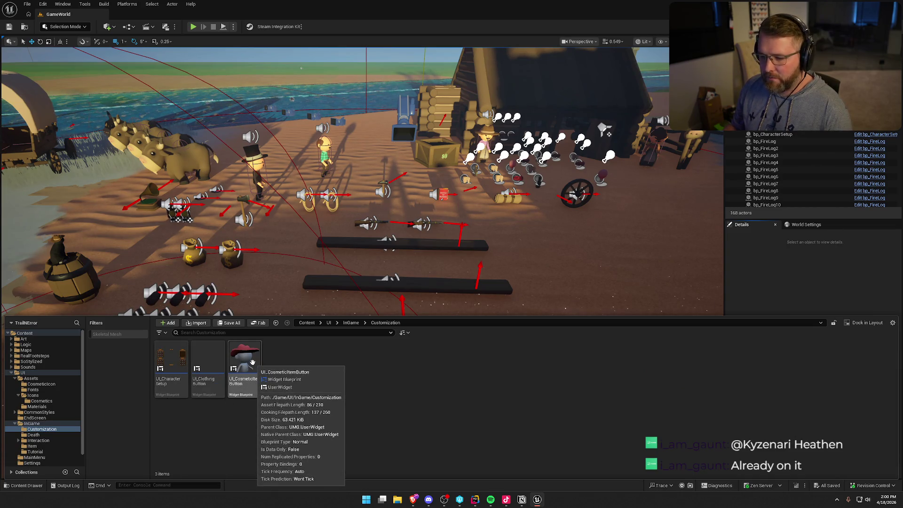
pyautogui.doubleClick(253, 362)
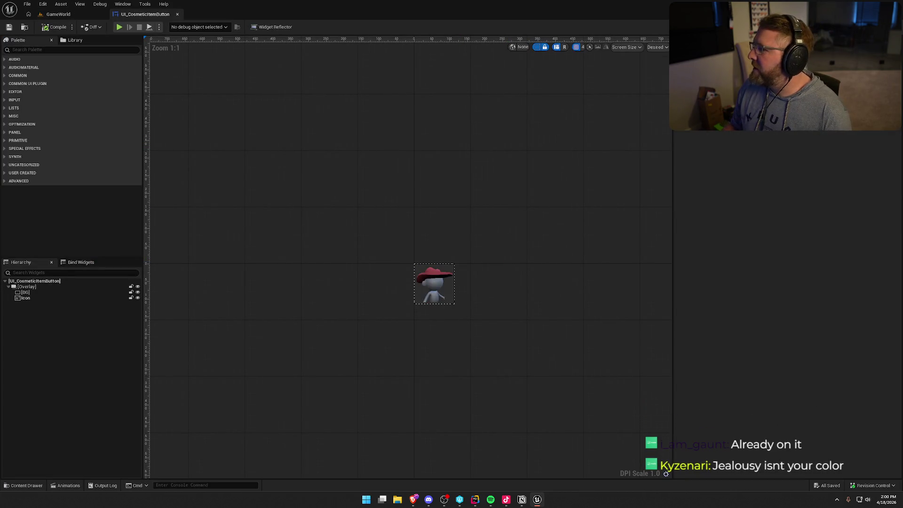
# Step: Switch UI_CosmeticItemButton from the Designer view to its EventGraph
pyautogui.click(883, 26)
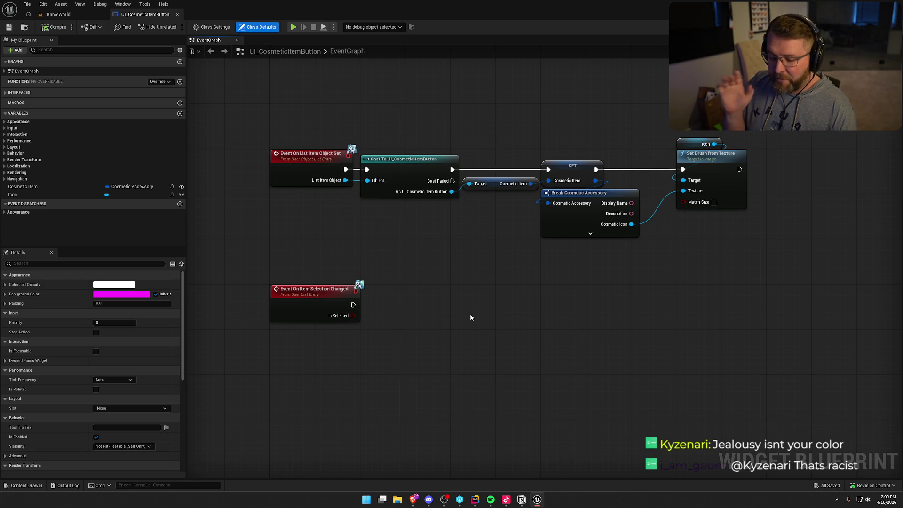
# Step: Expand the Break Cosmetic Accessory node to reveal all its output pins
pyautogui.moveTo(525, 298); pyautogui.dragTo(466, 312)
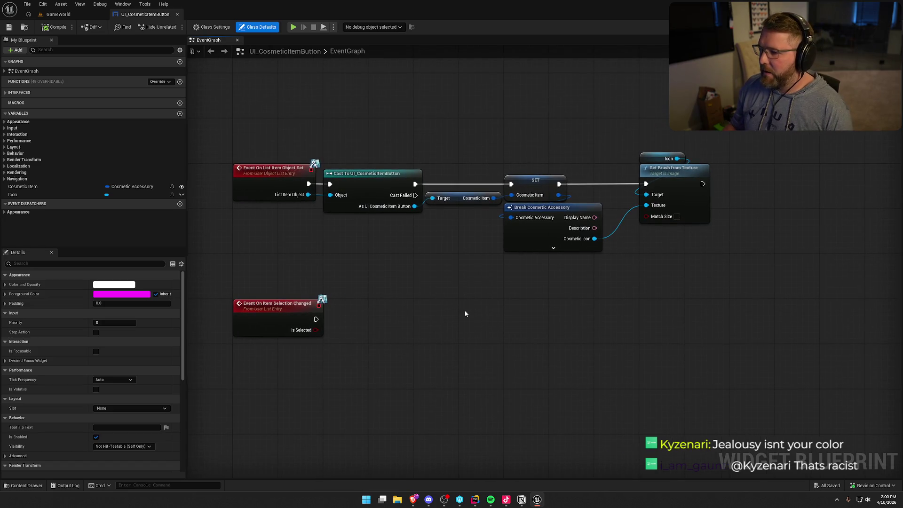
pyautogui.click(557, 216)
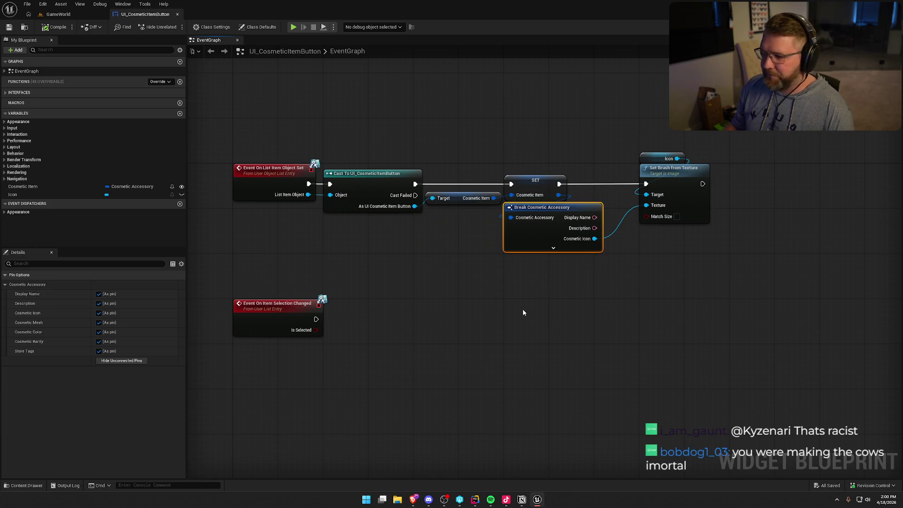
pyautogui.moveTo(539, 224); pyautogui.dragTo(540, 229)
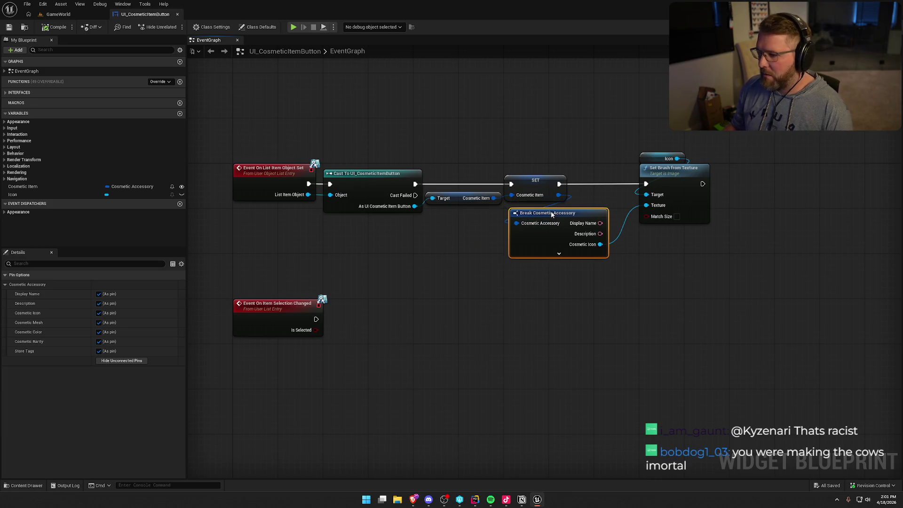
pyautogui.click(680, 245)
pyautogui.moveTo(587, 267); pyautogui.dragTo(473, 243)
pyautogui.click(440, 230)
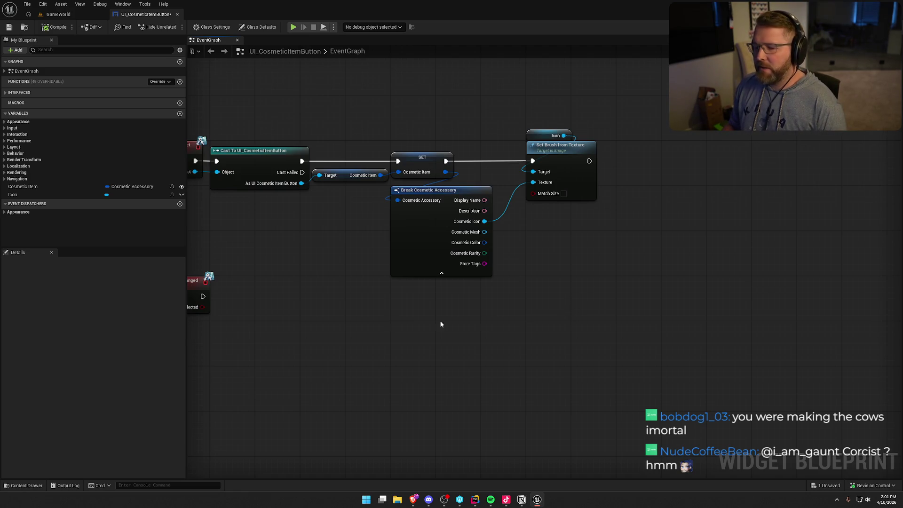
# Step: Inspect the Cosmetic Item variable, then open the UI_CharacterSetup widget blueprint
pyautogui.click(36, 187)
pyautogui.scroll(-3, 140, 389)
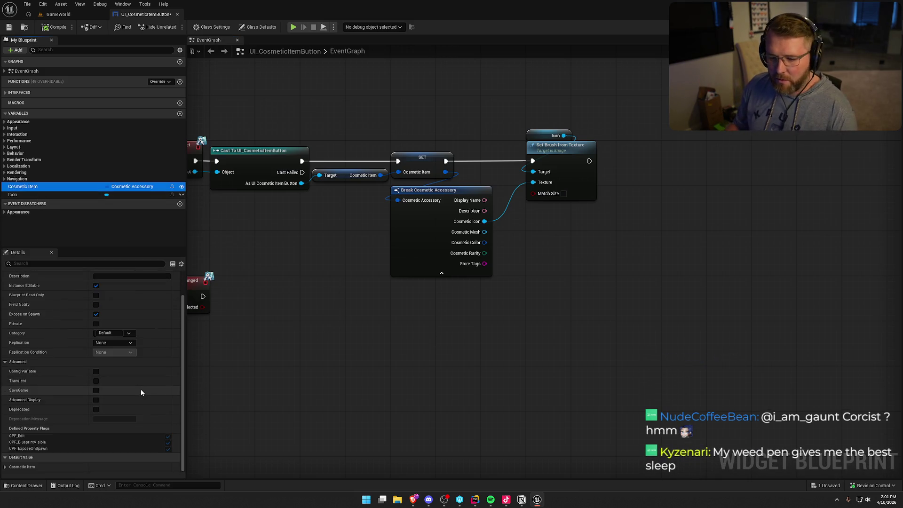
pyautogui.scroll(3, 165, 390)
pyautogui.moveTo(477, 363); pyautogui.dragTo(557, 344)
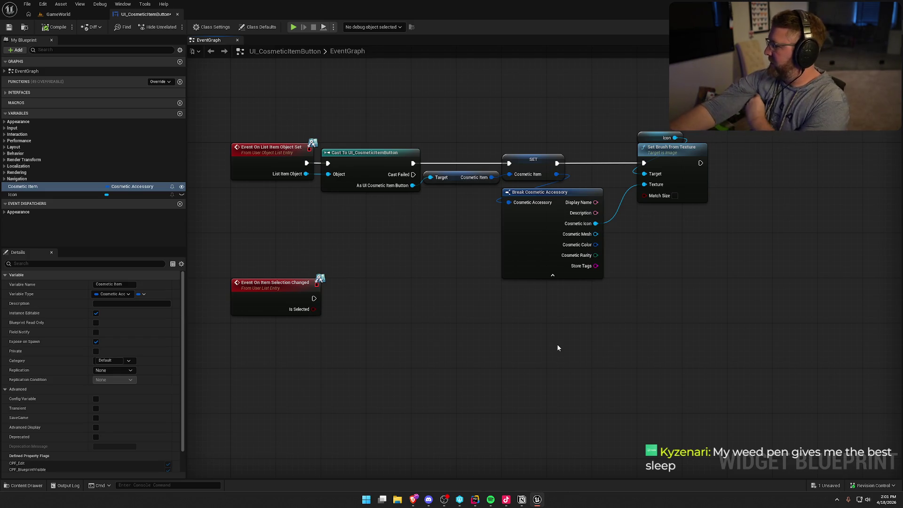
pyautogui.moveTo(452, 322); pyautogui.dragTo(475, 337)
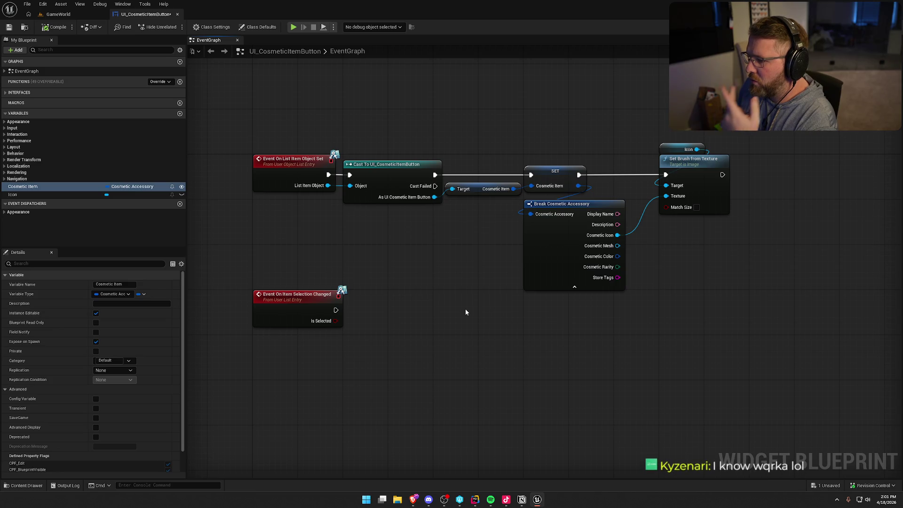
pyautogui.moveTo(579, 186)
pyautogui.mouseDown()
pyautogui.moveTo(409, 332)
pyautogui.moveTo(609, 323)
pyautogui.moveTo(523, 332)
pyautogui.moveTo(704, 346)
pyautogui.moveTo(398, 310)
pyautogui.mouseUp()
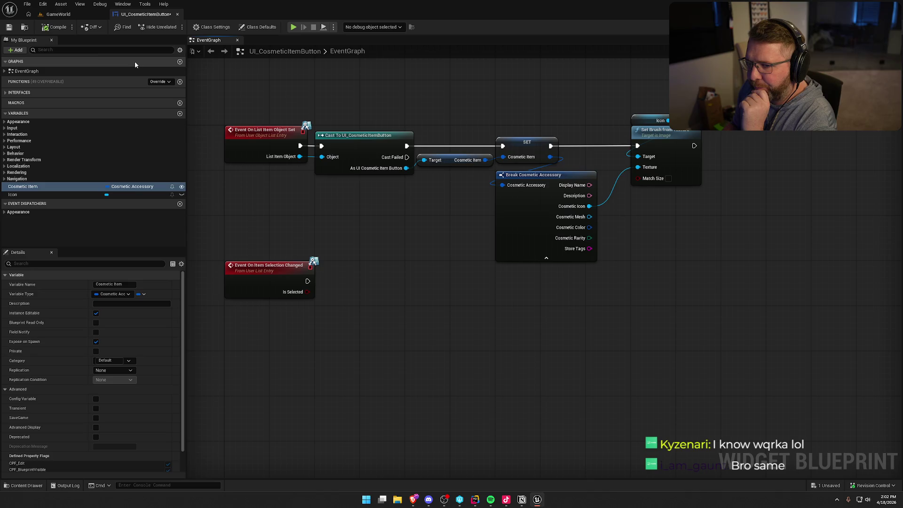
pyautogui.hotkey('ctrl', 'space')
pyautogui.doubleClick(174, 373)
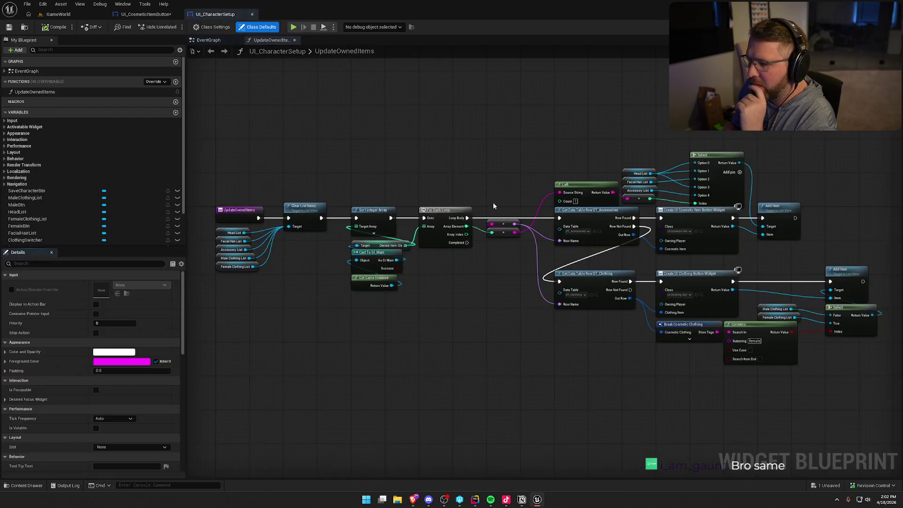
# Step: Pan UpdateOwnedItems to the Sort Integer Array and cast nodes, dismissing node suggestions
pyautogui.scroll(1, 335, 281)
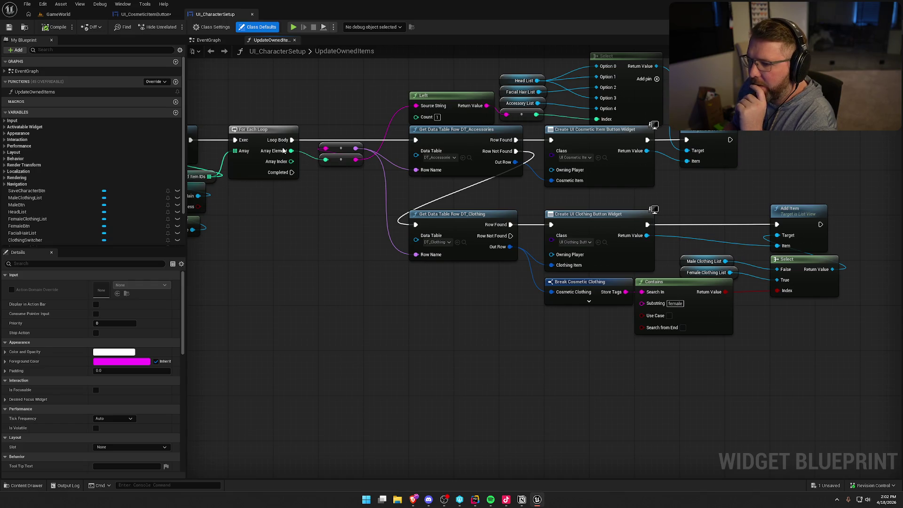
pyautogui.moveTo(329, 256)
pyautogui.mouseDown()
pyautogui.moveTo(437, 235)
pyautogui.moveTo(379, 218)
pyautogui.mouseUp()
pyautogui.moveTo(298, 231); pyautogui.dragTo(365, 268)
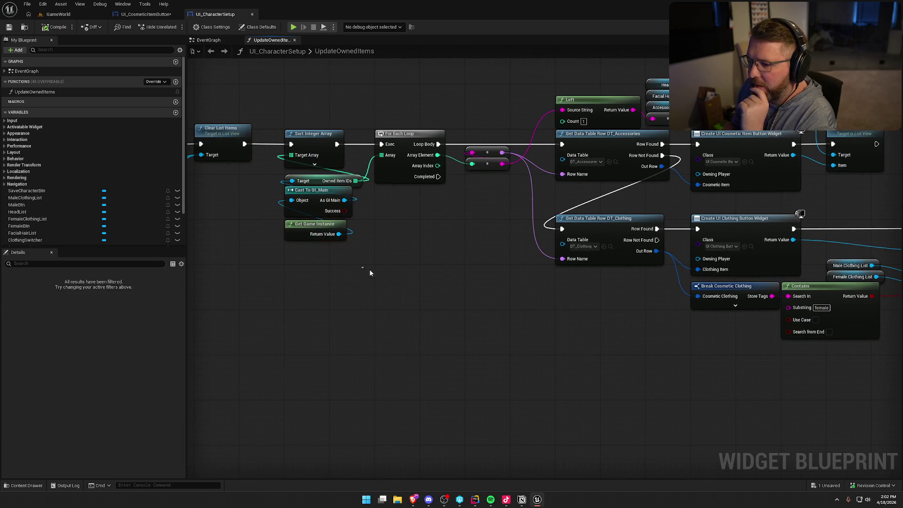
pyautogui.moveTo(368, 158); pyautogui.dragTo(416, 220)
pyautogui.click(406, 248)
pyautogui.moveTo(520, 368)
pyautogui.mouseDown()
pyautogui.moveTo(386, 362)
pyautogui.moveTo(535, 377)
pyautogui.mouseUp()
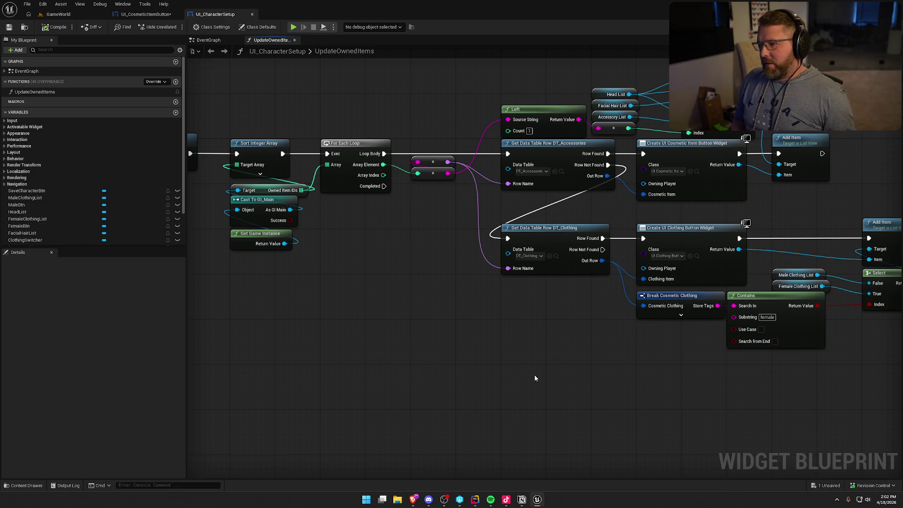
# Step: Separate the clothing lookup's reroute node and compile UI_CharacterSetup
pyautogui.hotkey('ctrl', 'z')
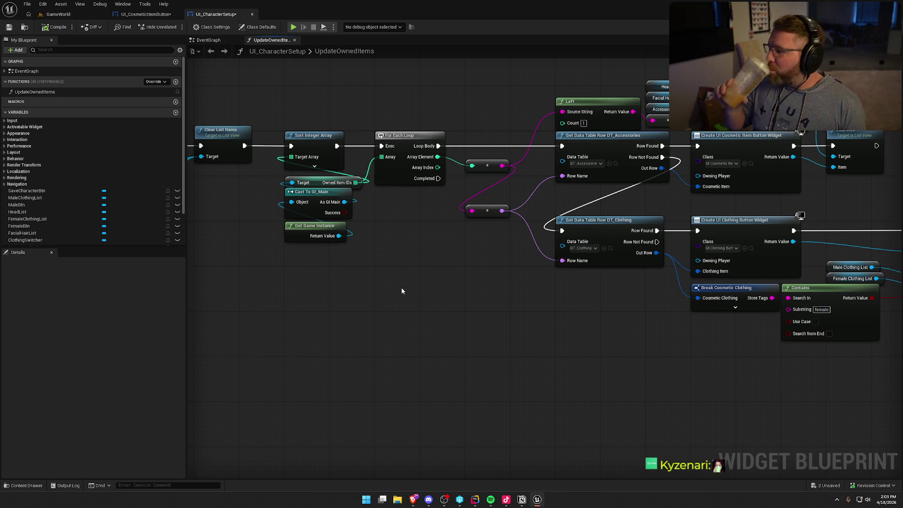
pyautogui.moveTo(461, 299)
pyautogui.mouseDown()
pyautogui.moveTo(501, 307)
pyautogui.moveTo(605, 288)
pyautogui.moveTo(474, 291)
pyautogui.mouseUp()
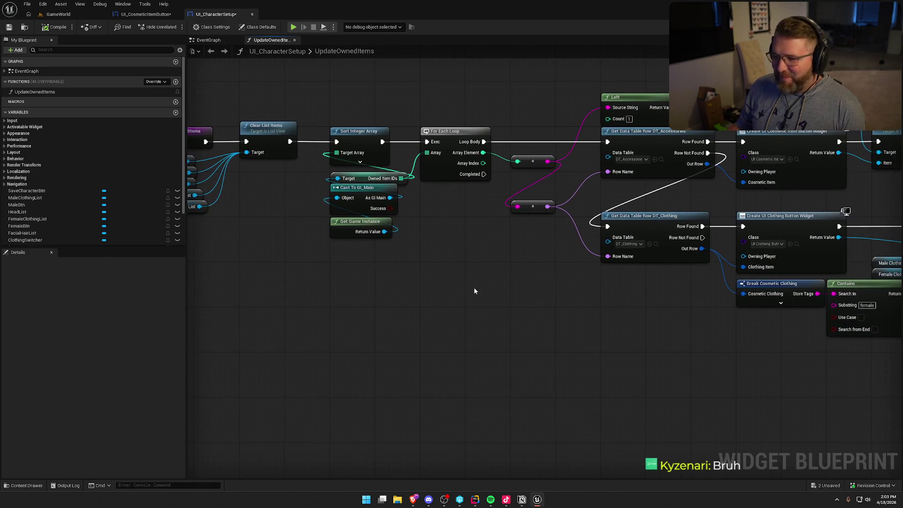
pyautogui.click(61, 27)
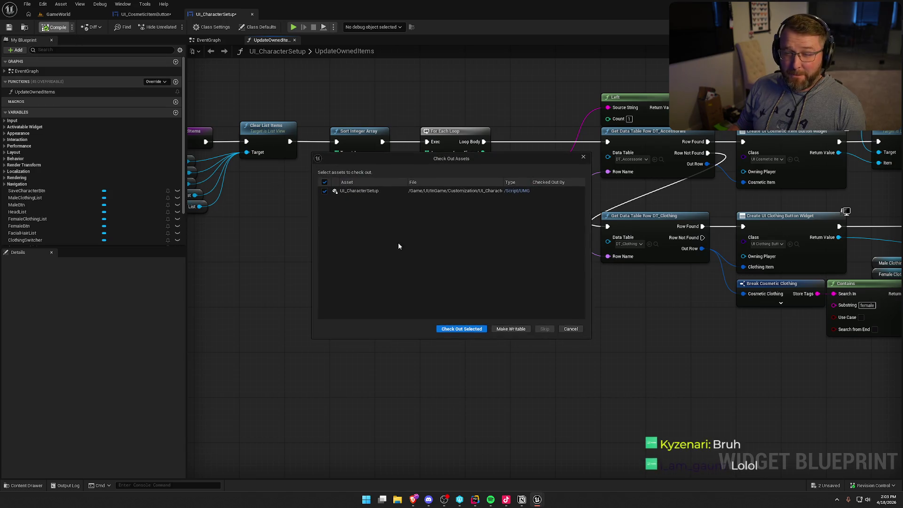
# Step: Check out UI_CharacterSetup and save the UI_CosmeticItemButton blueprint
pyautogui.click(460, 328)
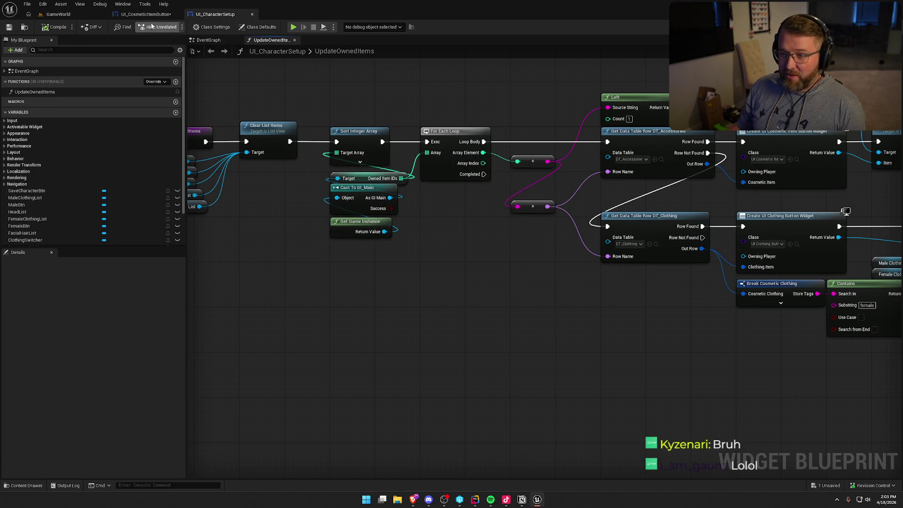
pyautogui.click(143, 14)
pyautogui.hotkey('ctrl', 's')
pyautogui.click(452, 328)
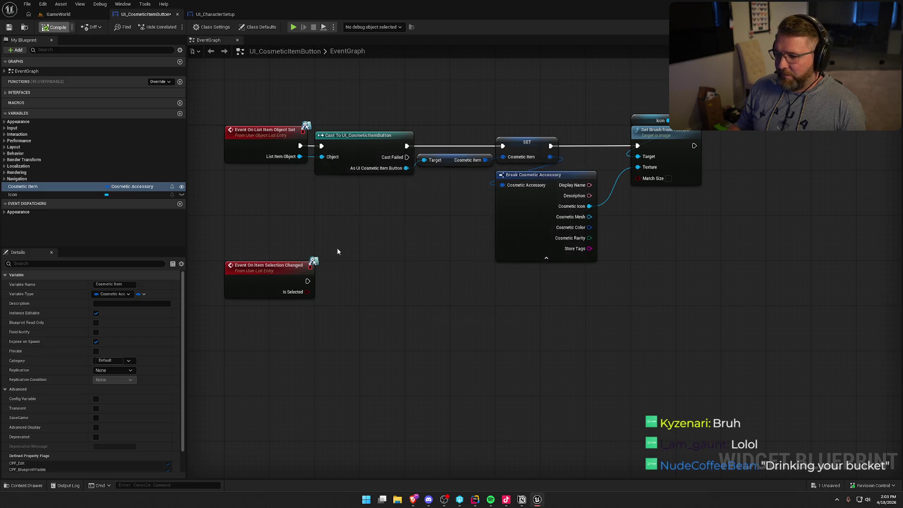
# Step: Show the Logic folder's 14 items in the Content Drawer beside the cosmetic button graph
pyautogui.moveTo(372, 221)
pyautogui.mouseDown()
pyautogui.moveTo(482, 229)
pyautogui.moveTo(369, 226)
pyautogui.mouseUp()
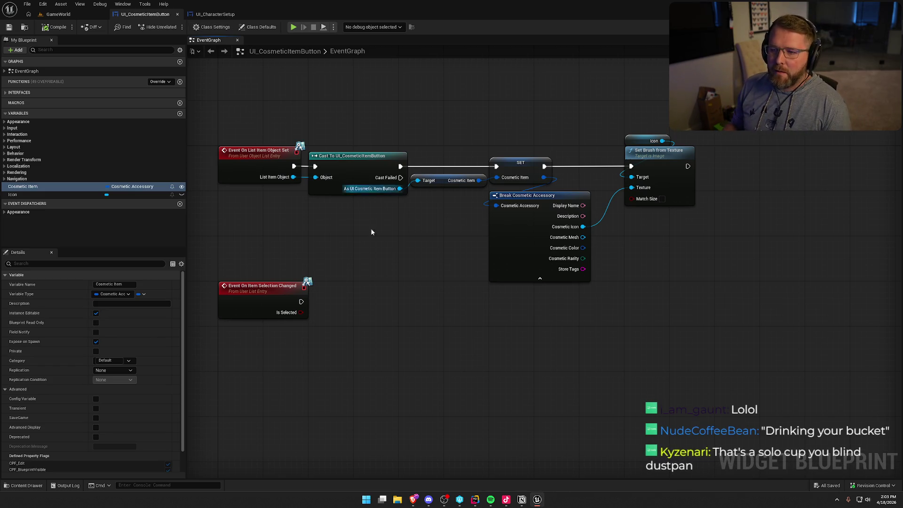
pyautogui.hotkey('ctrl', 'space')
pyautogui.click(26, 344)
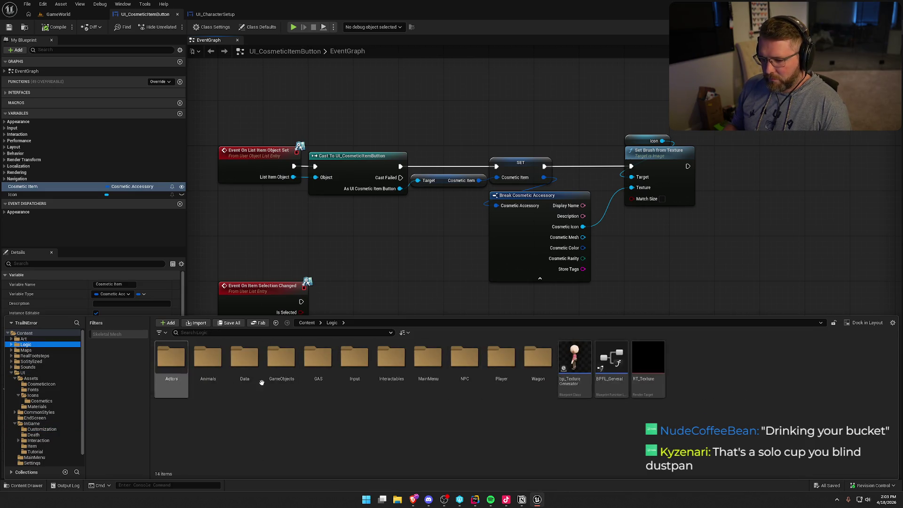
# Step: Open GI_Main from Logic > GameObjects, review its Steam inventory graph, then return to GameWorld
pyautogui.doubleClick(281, 367)
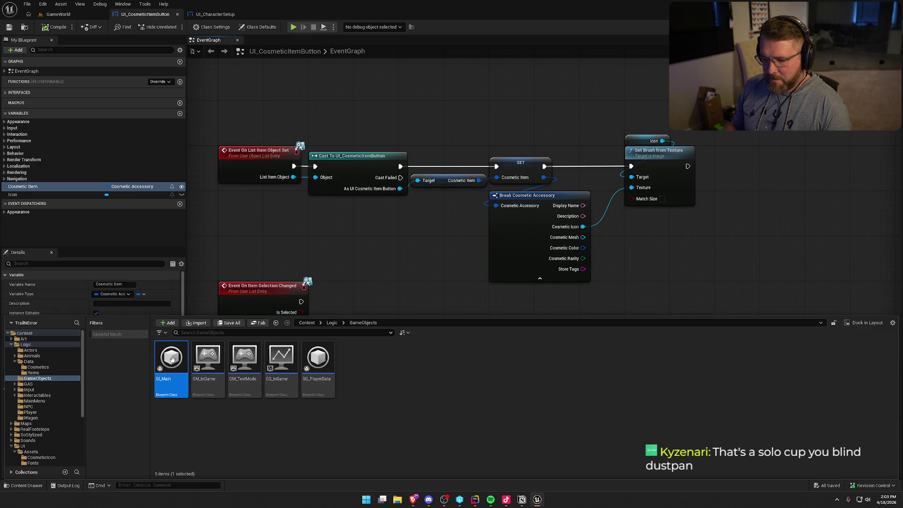
pyautogui.doubleClick(172, 360)
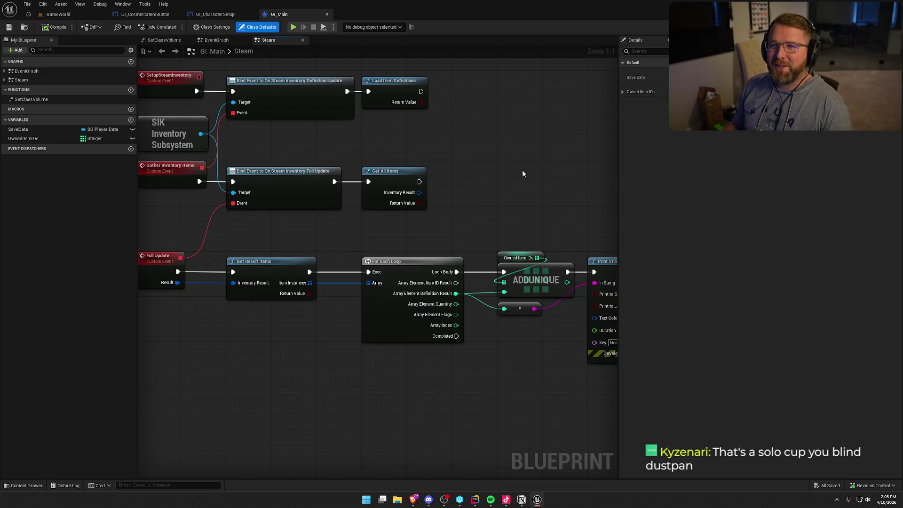
pyautogui.moveTo(522, 174)
pyautogui.mouseDown()
pyautogui.moveTo(595, 174)
pyautogui.moveTo(492, 217)
pyautogui.moveTo(396, 223)
pyautogui.moveTo(364, 137)
pyautogui.mouseUp()
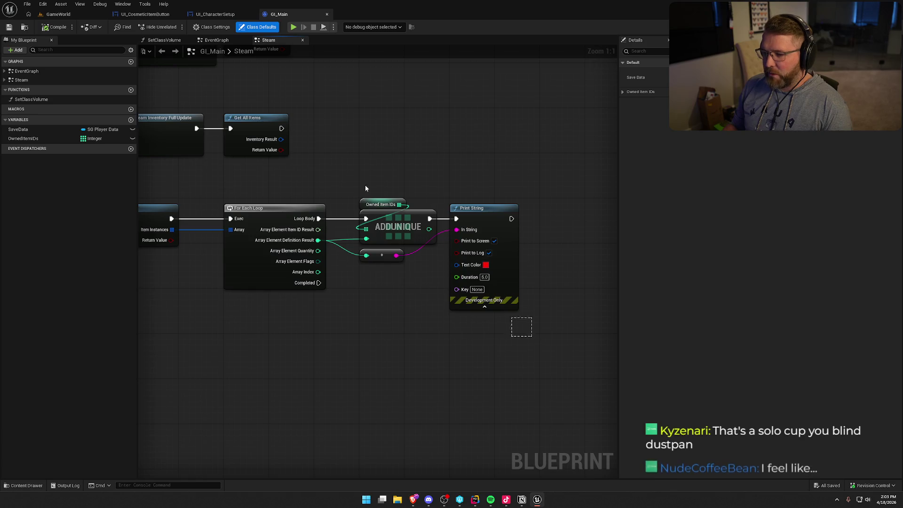
pyautogui.moveTo(403, 163); pyautogui.dragTo(436, 157)
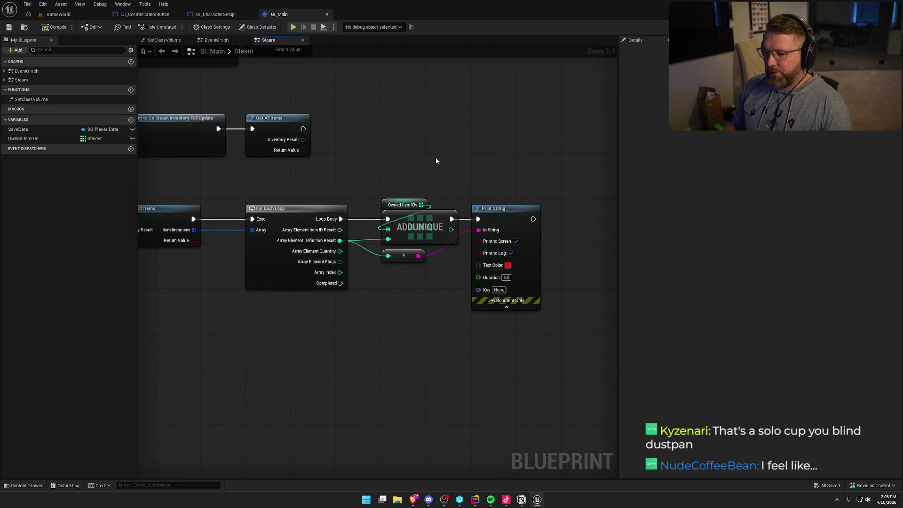
pyautogui.click(58, 15)
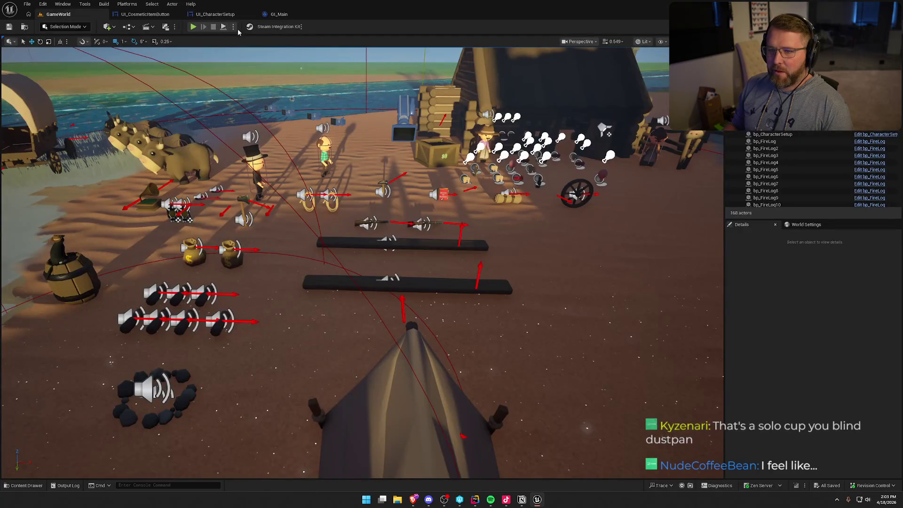
# Step: Launch the game as a Standalone Game
pyautogui.click(232, 28)
pyautogui.moveTo(318, 171)
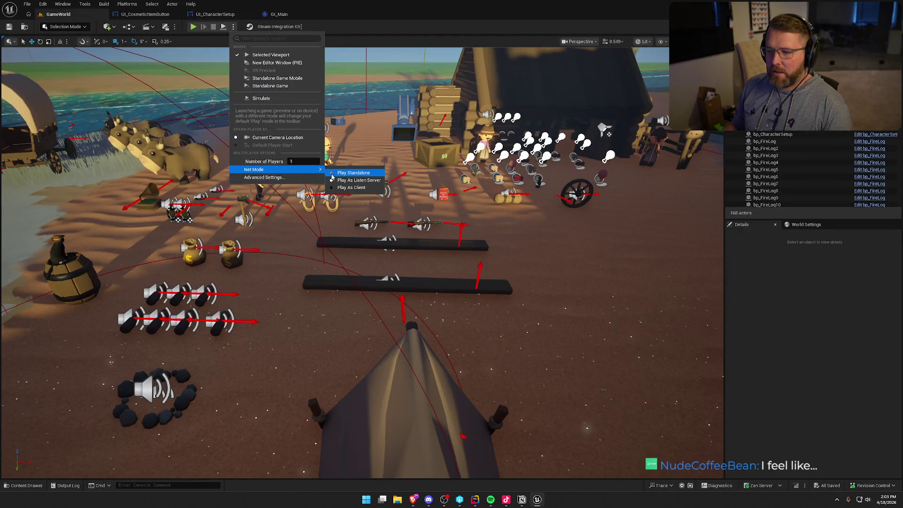
pyautogui.click(266, 87)
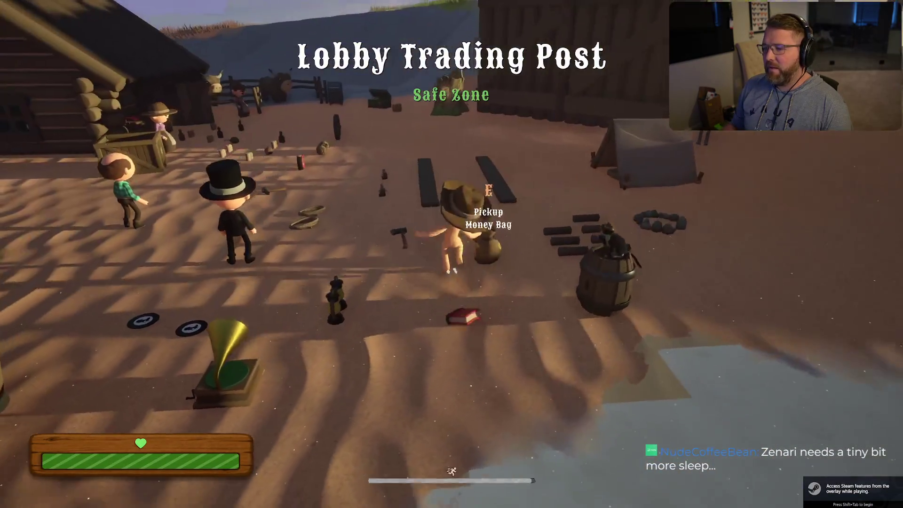
# Step: Walk the character to the chest and open the customization screen with E
pyautogui.hotkey('shift', 'w')
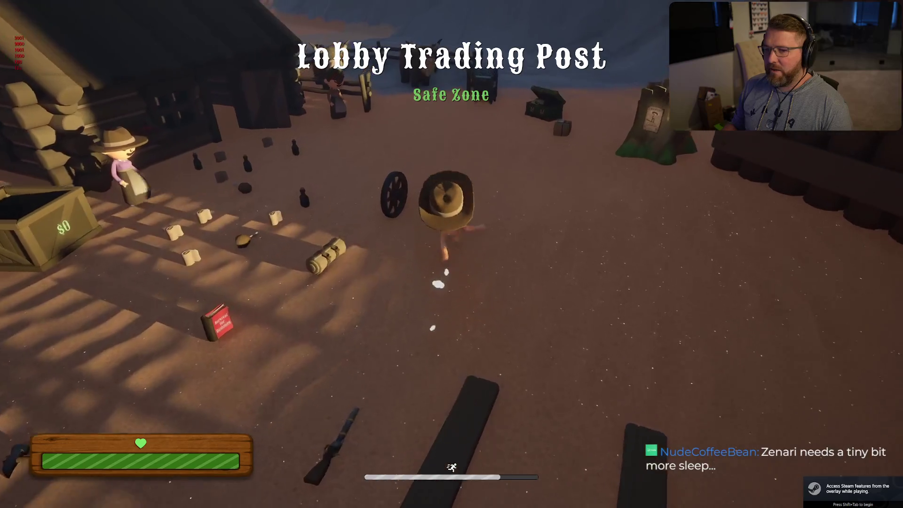
pyautogui.press('w')
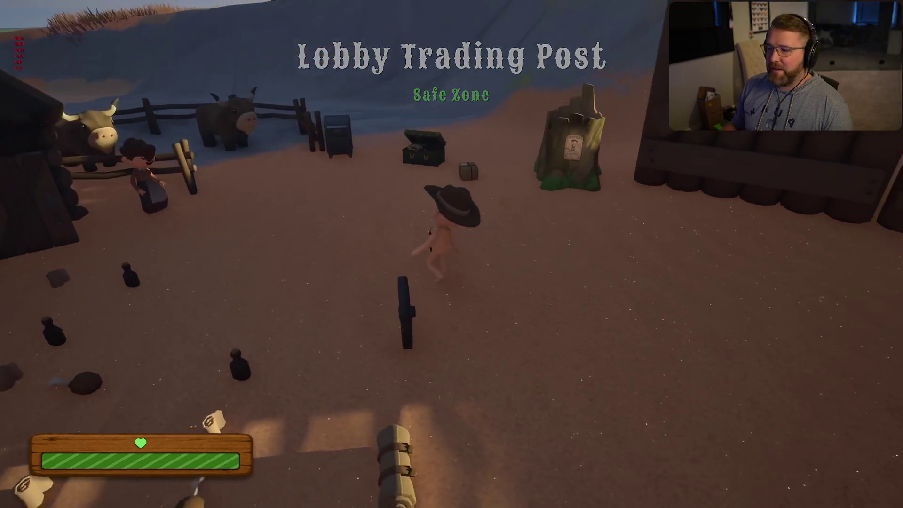
pyautogui.press('e')
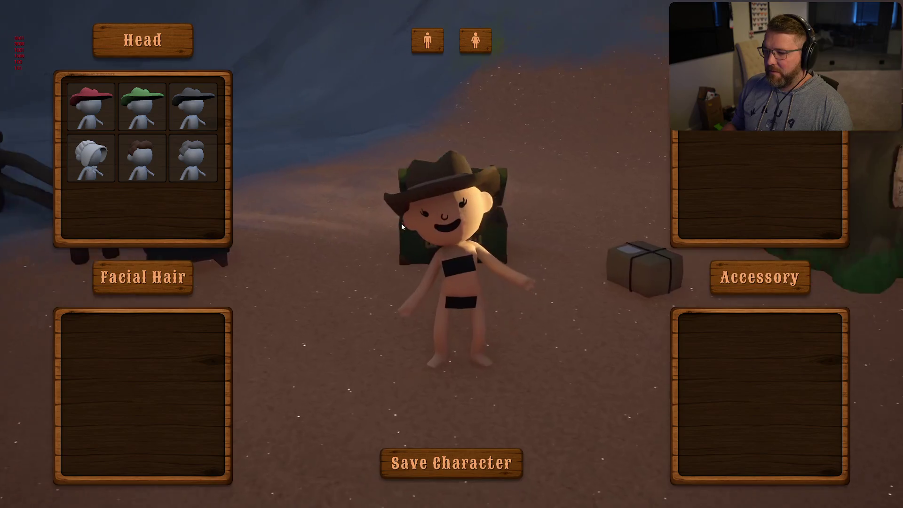
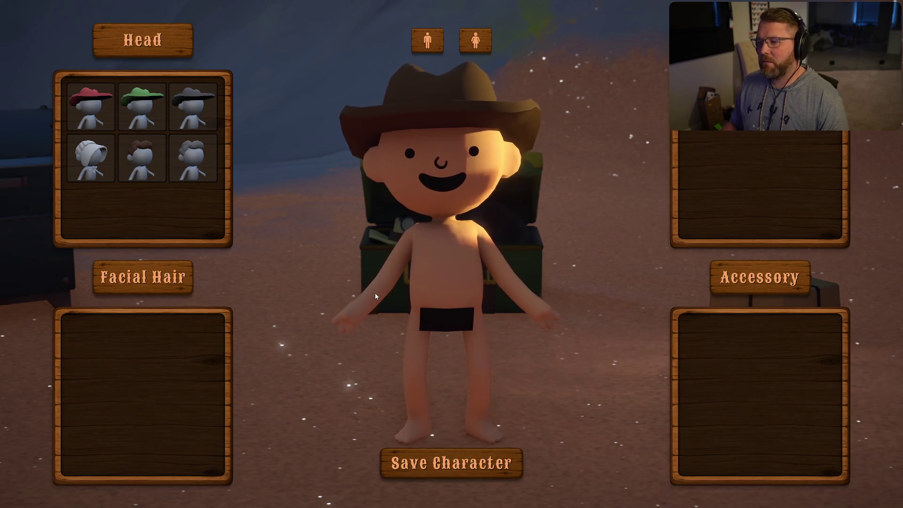
# Step: Save the character, exit the game from the pause menu, and stop the play session
pyautogui.click(451, 463)
pyautogui.press('Escape')
pyautogui.click(488, 368)
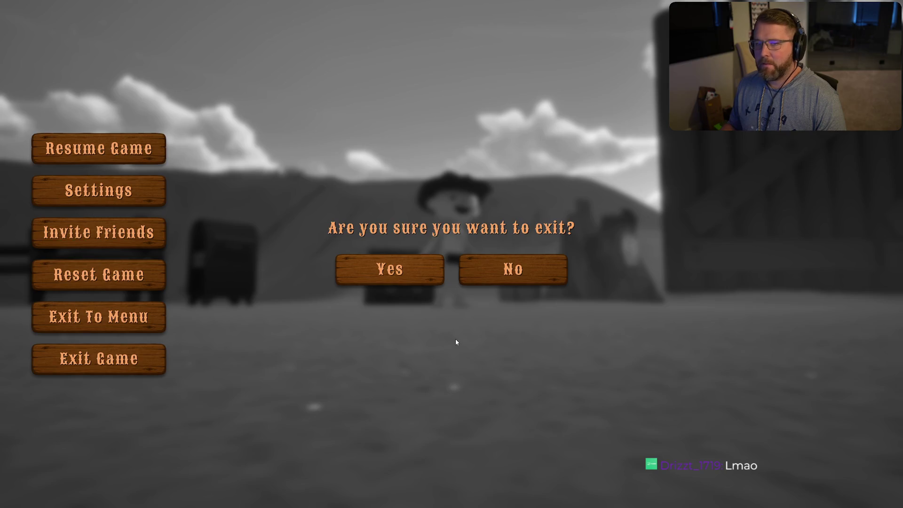
pyautogui.press('Escape')
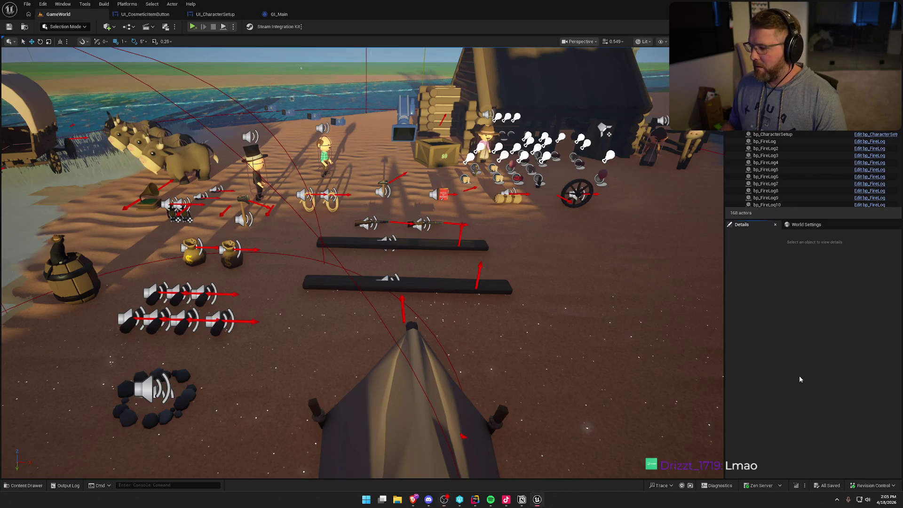
pyautogui.click(836, 501)
pyautogui.rightClick(826, 481)
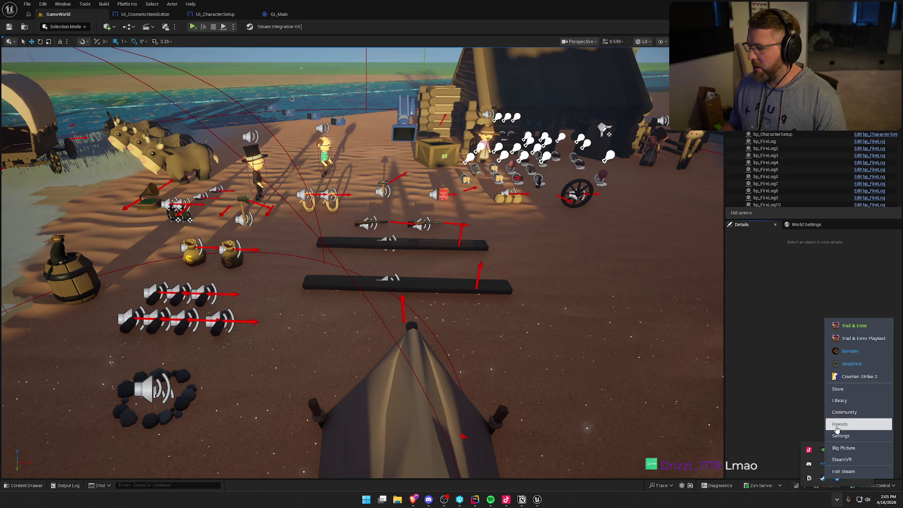
pyautogui.click(850, 391)
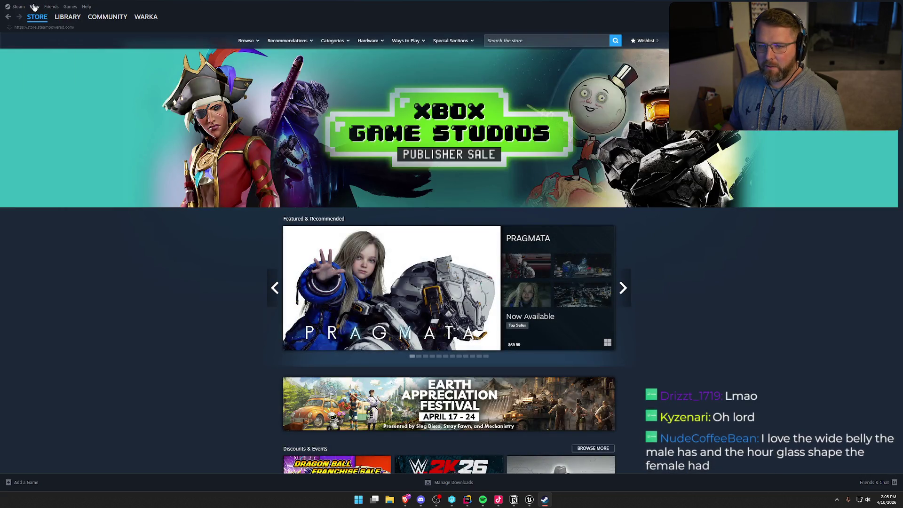
pyautogui.click(34, 7)
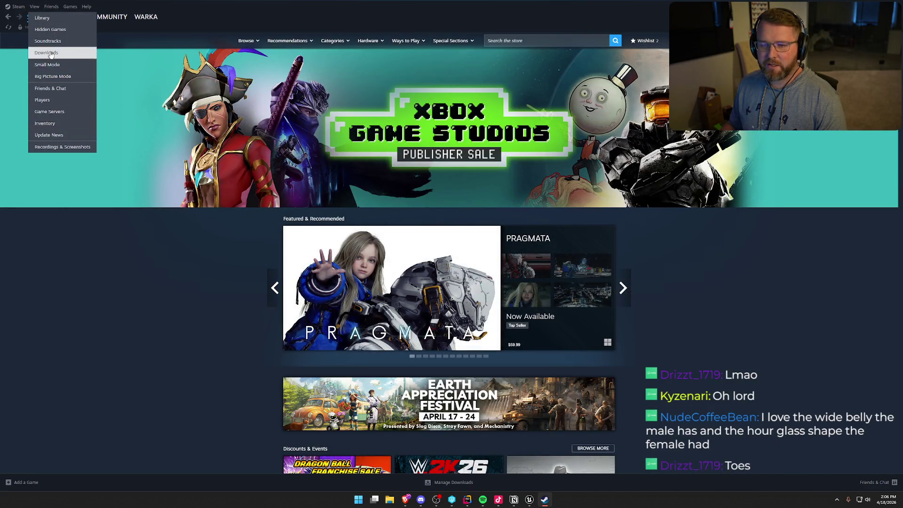
pyautogui.click(60, 122)
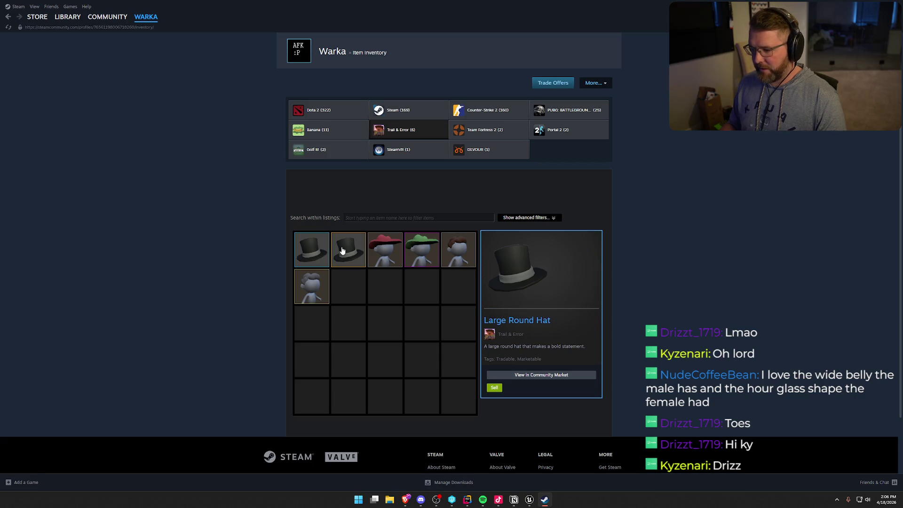
pyautogui.rightClick(321, 246)
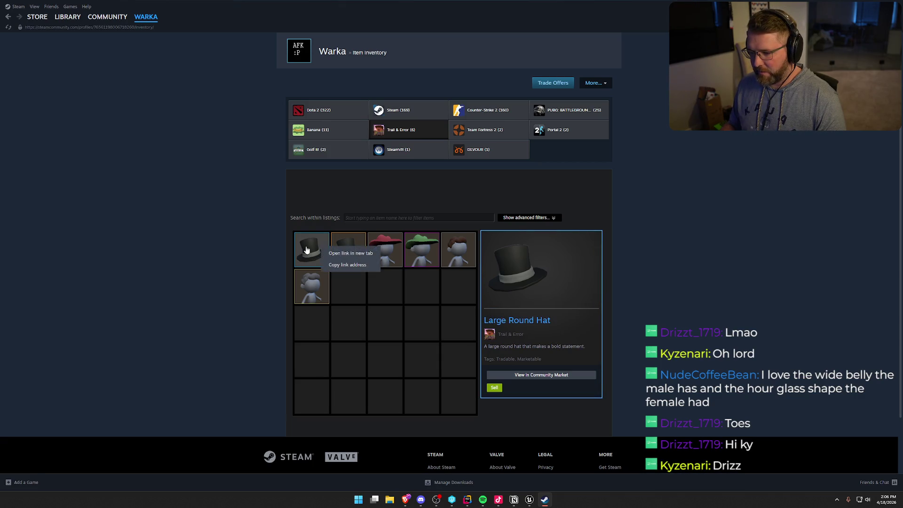
pyautogui.click(306, 248)
pyautogui.scroll(-1, 305, 248)
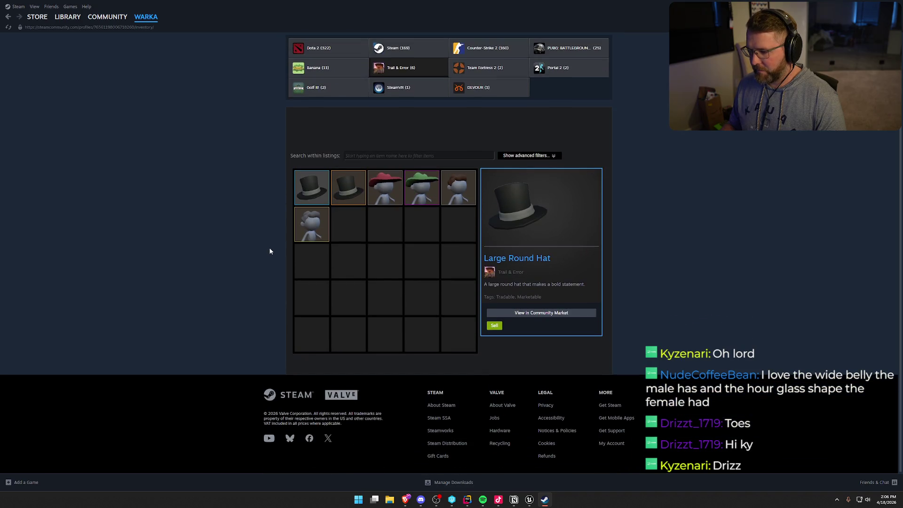
pyautogui.scroll(1, 271, 258)
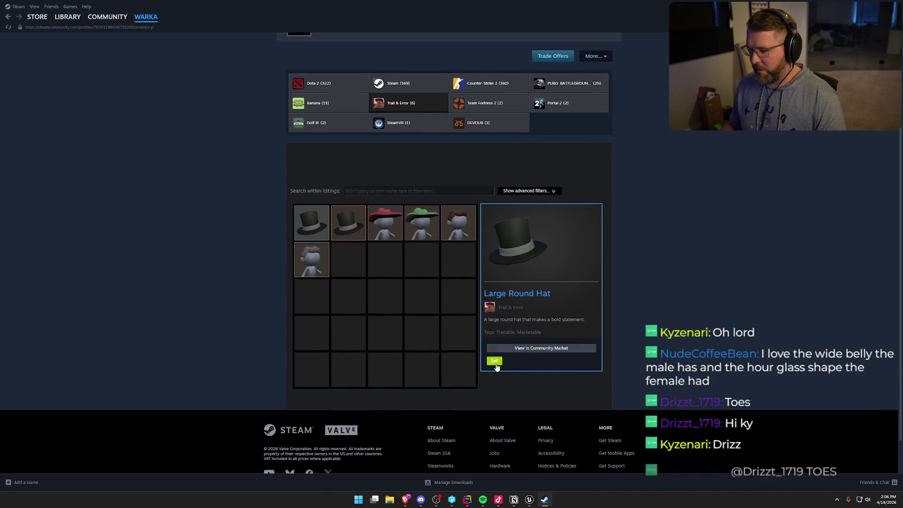
pyautogui.click(516, 349)
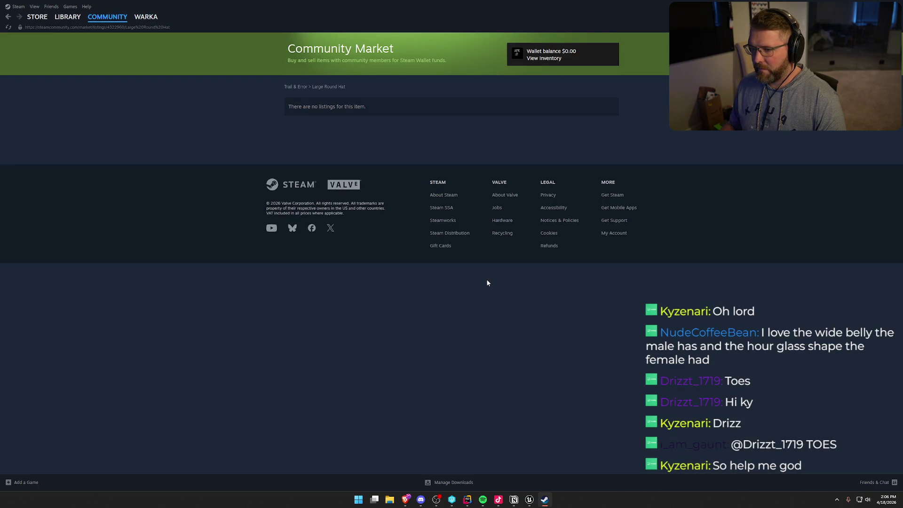
pyautogui.click(4, 20)
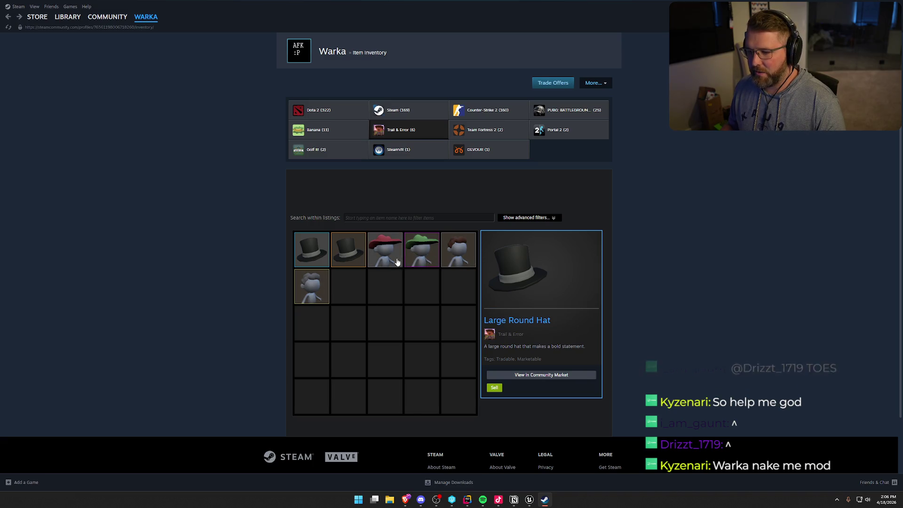
pyautogui.click(307, 249)
pyautogui.click(347, 250)
pyautogui.click(311, 249)
pyautogui.click(348, 250)
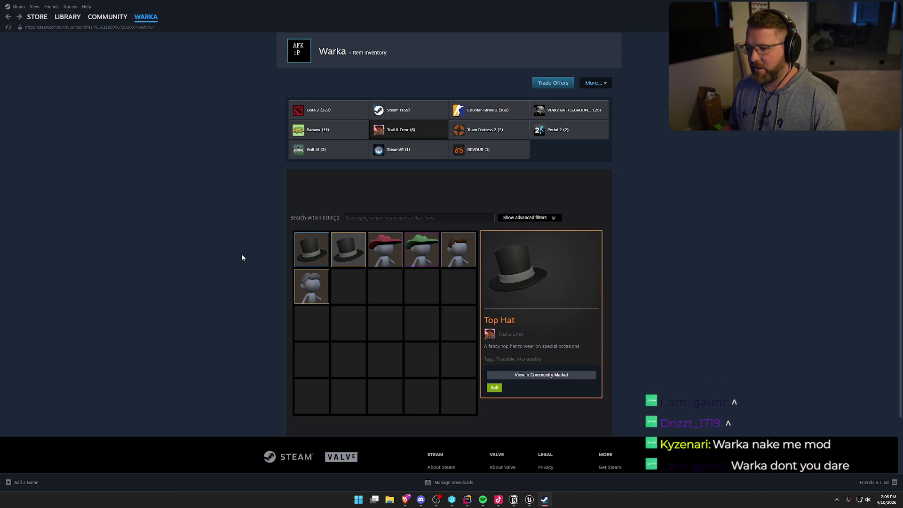
pyautogui.rightClick(358, 254)
pyautogui.click(349, 254)
pyautogui.click(349, 254)
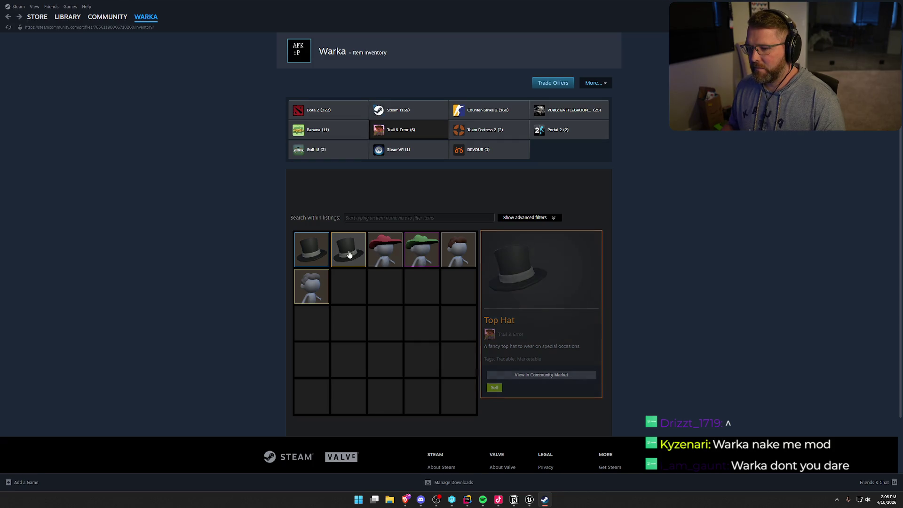
pyautogui.rightClick(349, 254)
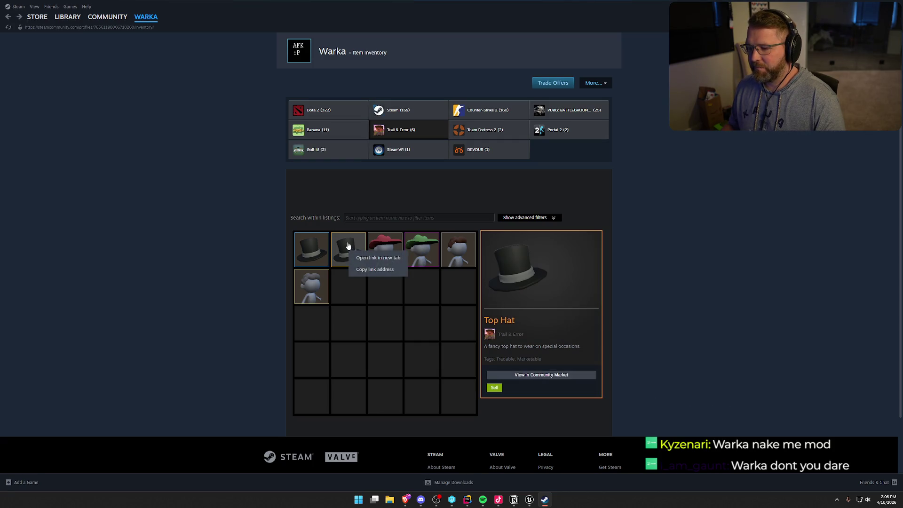
pyautogui.click(348, 246)
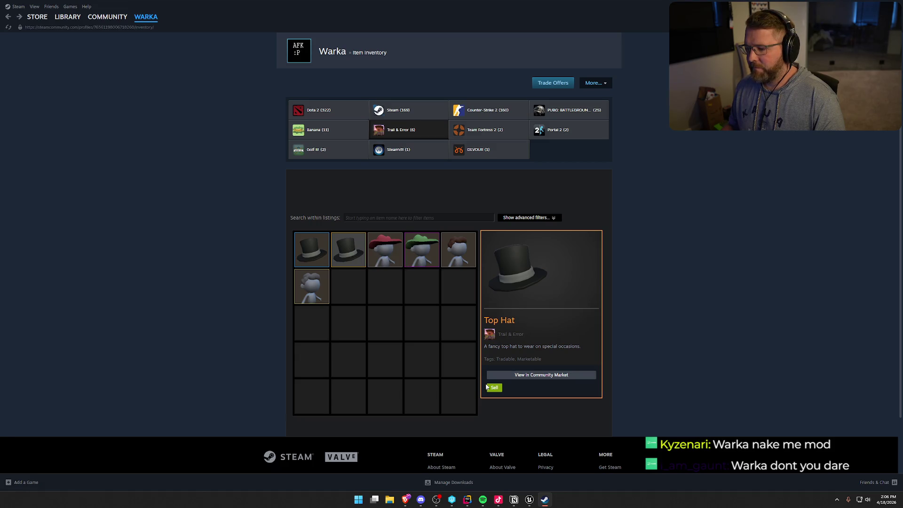
pyautogui.click(494, 388)
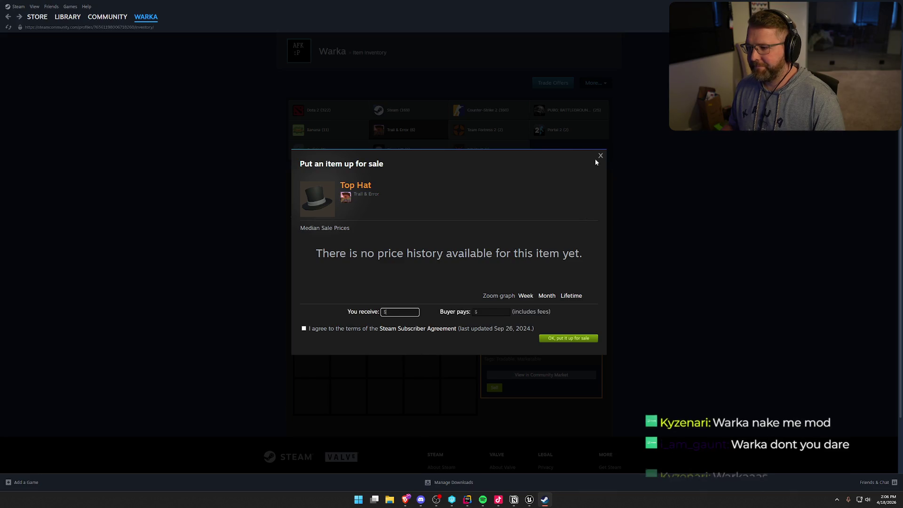
pyautogui.press('Escape')
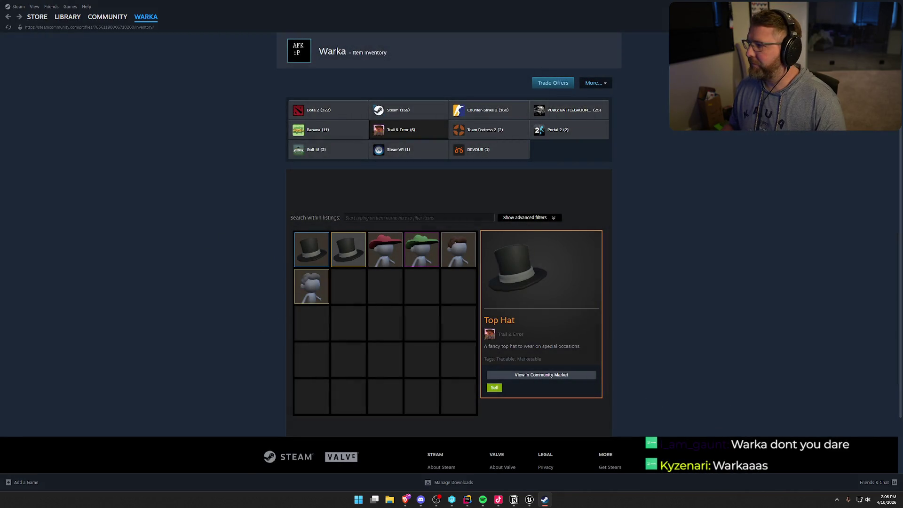
pyautogui.click(896, 6)
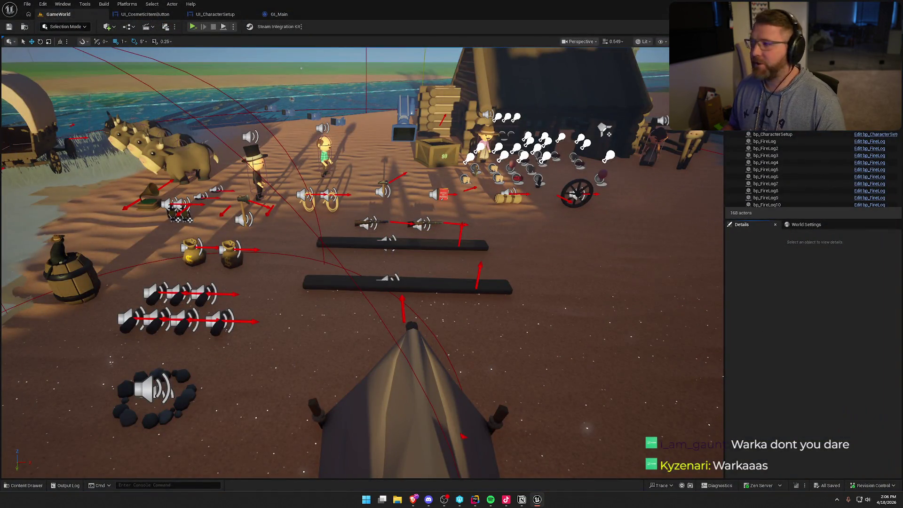
pyautogui.click(490, 500)
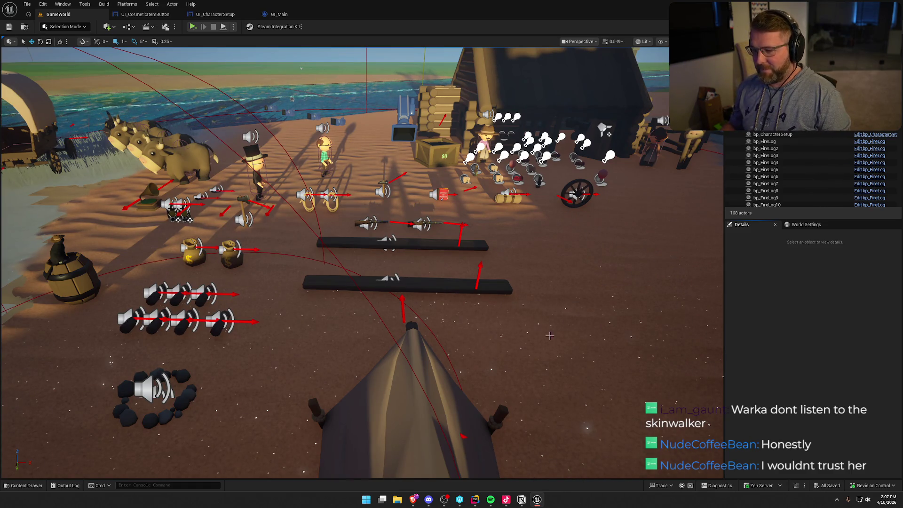
pyautogui.click(146, 15)
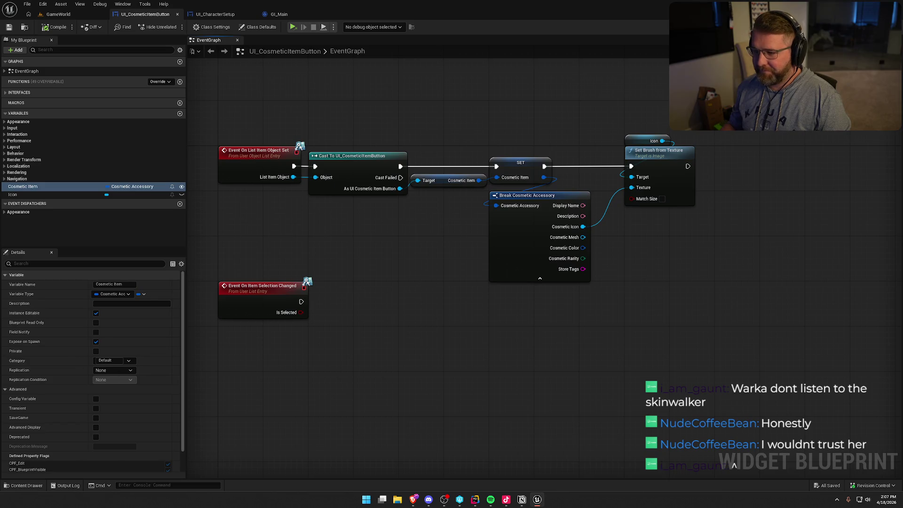
# Step: Check the OwnedItemIDs default values in the GI_Main blueprint
pyautogui.moveTo(426, 278); pyautogui.dragTo(449, 275)
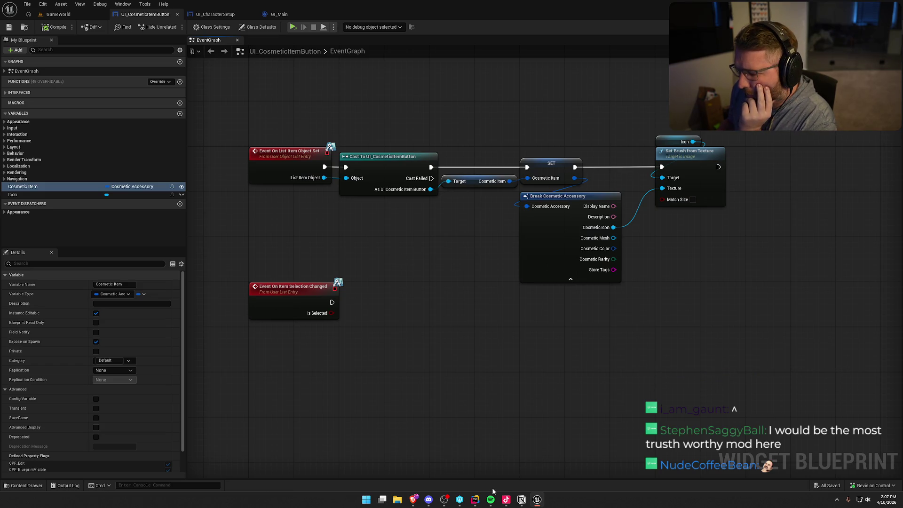
pyautogui.click(476, 500)
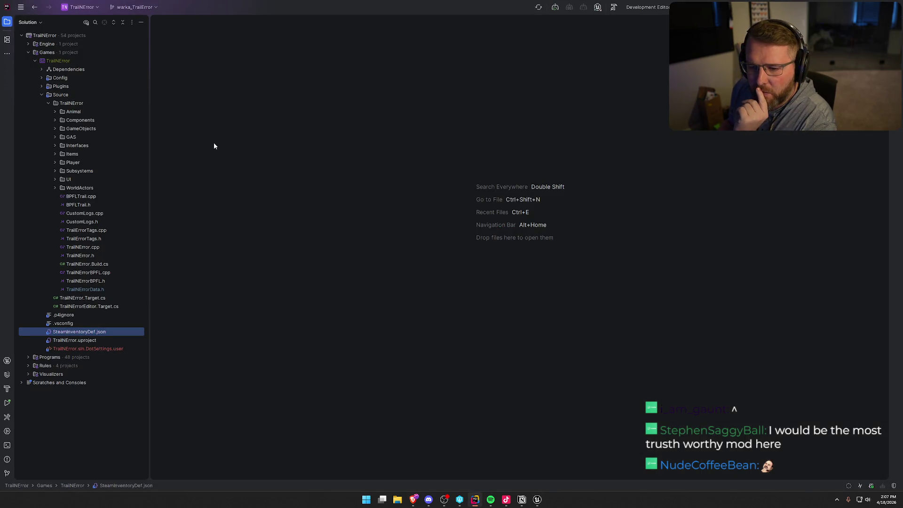
pyautogui.hotkey('alt', 'Tab')
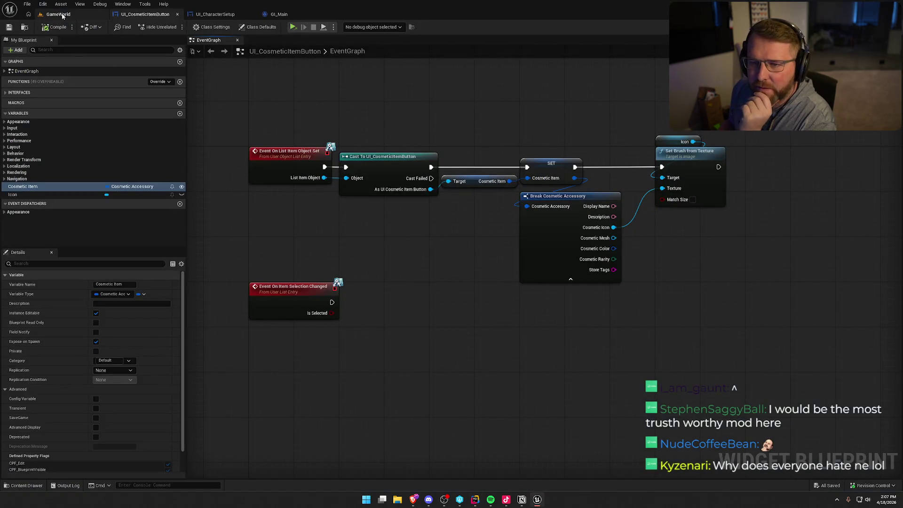
pyautogui.click(279, 14)
pyautogui.click(23, 139)
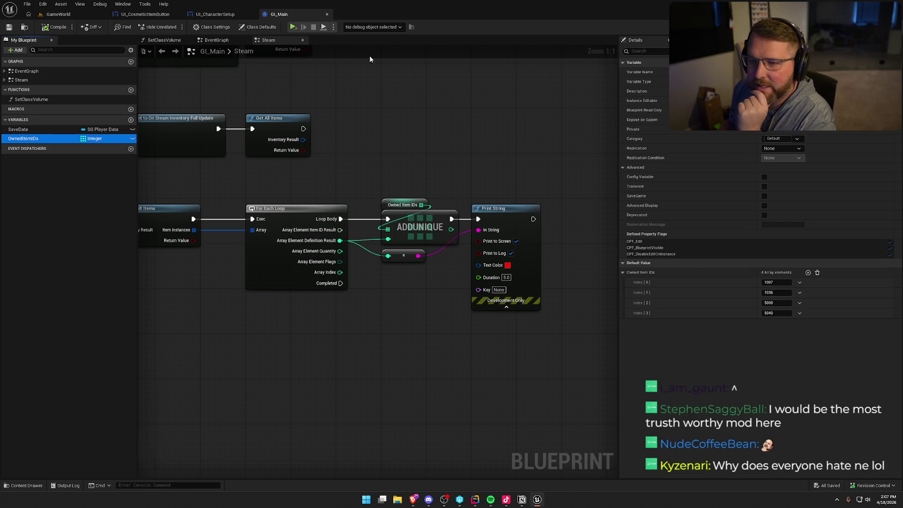
# Step: Open the DT_Accessories data table from the Cosmetics data folder
pyautogui.click(24, 27)
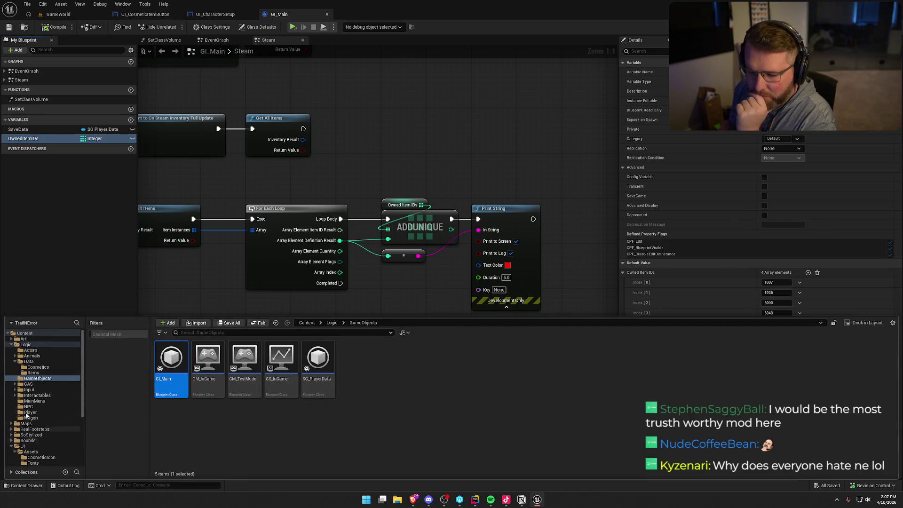
pyautogui.click(38, 367)
pyautogui.doubleClick(171, 358)
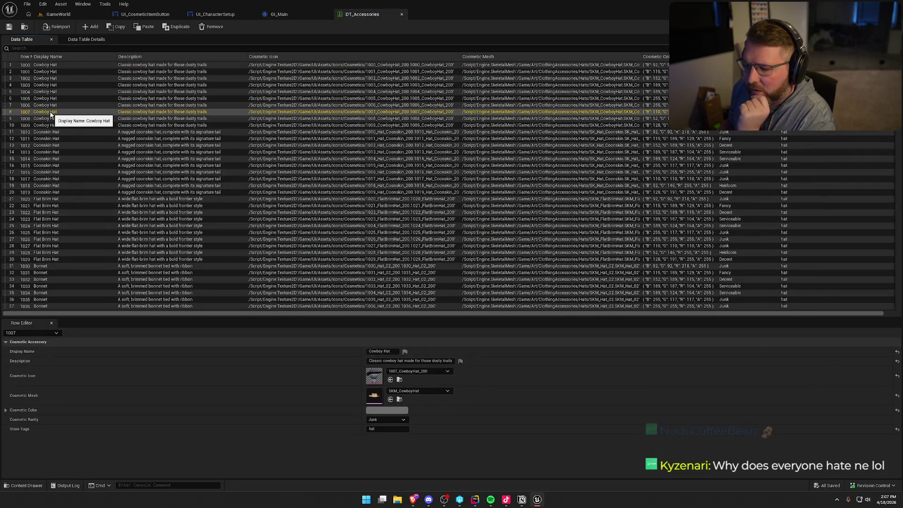
# Step: Inspect row 1007, the Cowboy Hat with SKM_CowboyHat mesh and Junk rarity
pyautogui.click(51, 112)
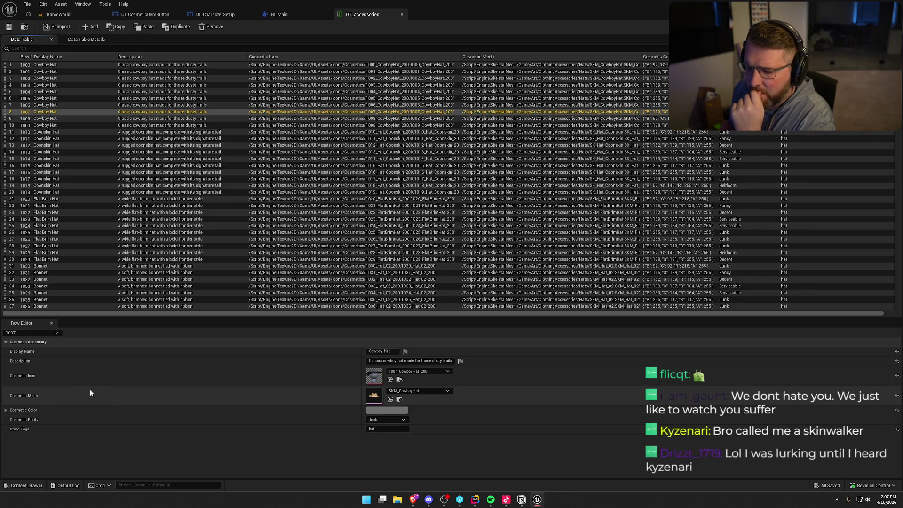
pyautogui.click(173, 113)
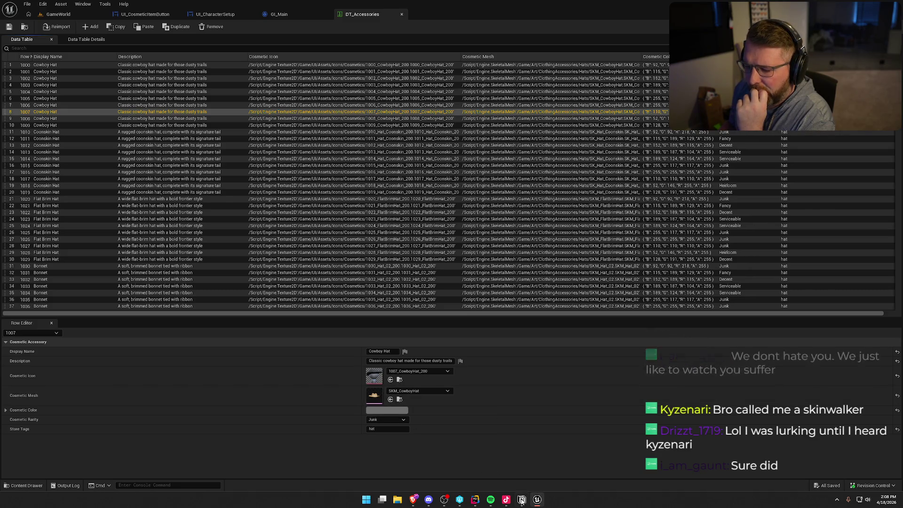
pyautogui.click(476, 500)
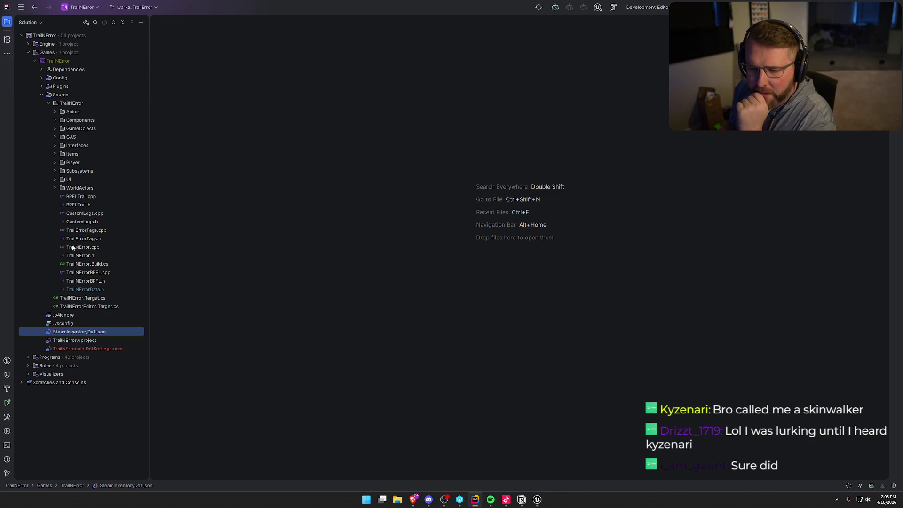
# Step: Open PlayerCharacterMain.cpp from the Player source folder and skim through it
pyautogui.click(54, 162)
pyautogui.doubleClick(100, 188)
pyautogui.scroll(-10, 294, 250)
pyautogui.scroll(-4, 631, 372)
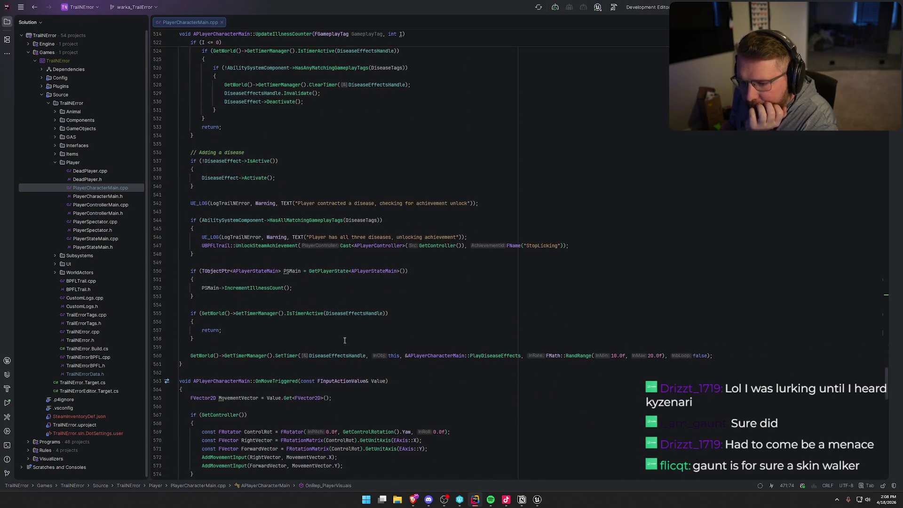
pyautogui.scroll(-1, 382, 347)
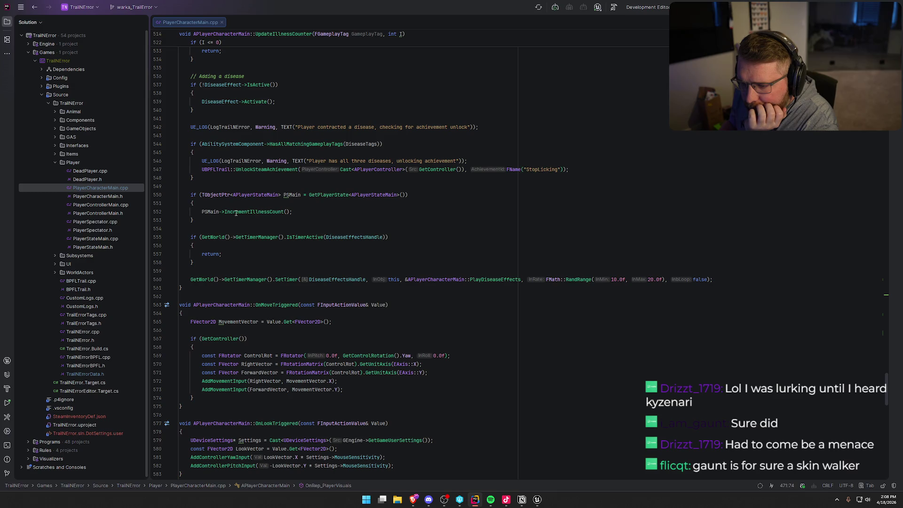
pyautogui.scroll(-10, 329, 287)
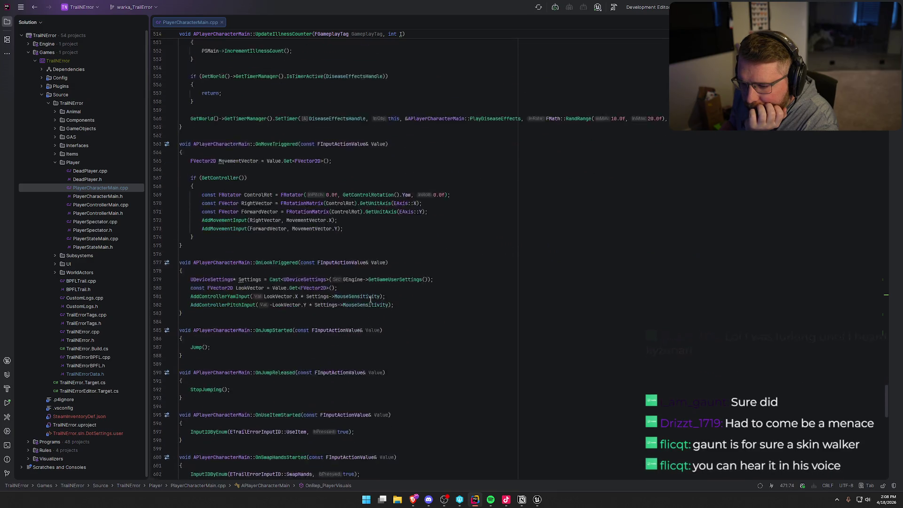
pyautogui.scroll(-15, 370, 300)
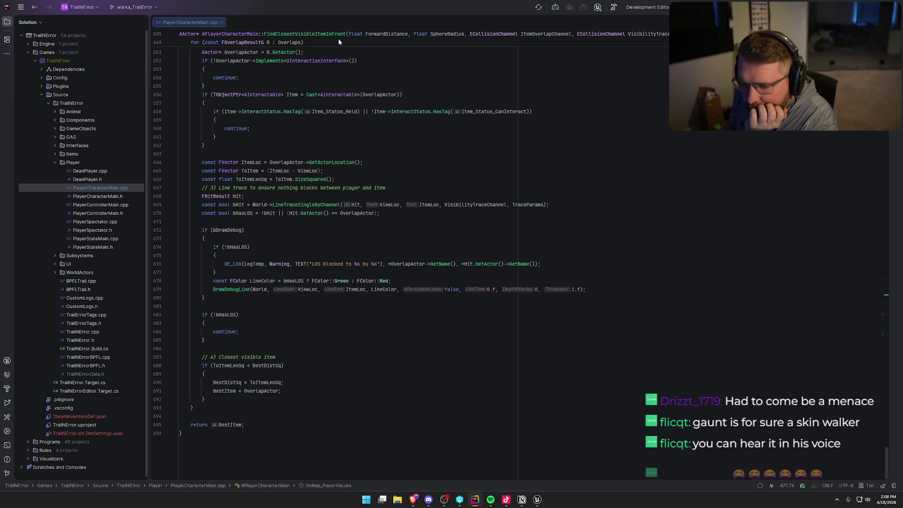
# Step: Find 'playervis' to reach OnRep_PlayerVisuals and its HeadTopMesh assignment line
pyautogui.click(513, 399)
pyautogui.hotkey('ctrl', 'f')
pyautogui.write('playervis')
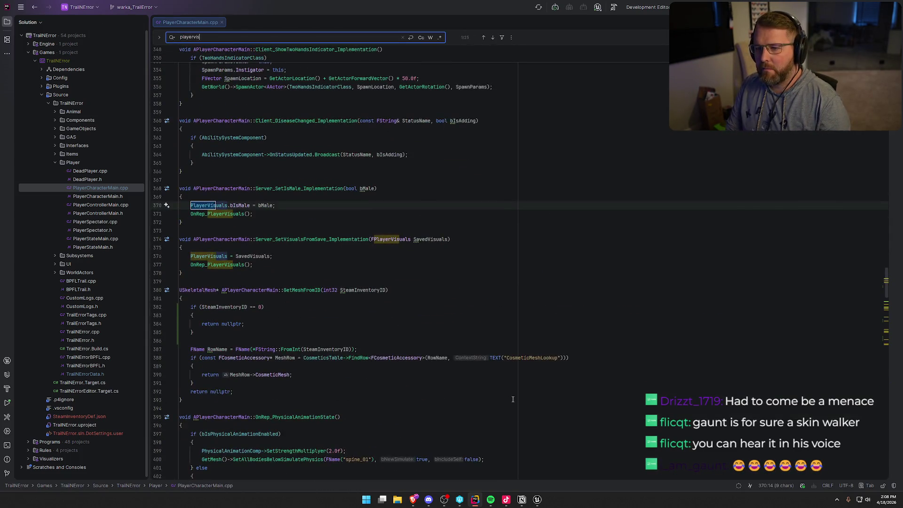
pyautogui.keyDown('ctrl'); pyautogui.click(235, 213); pyautogui.keyUp('ctrl')
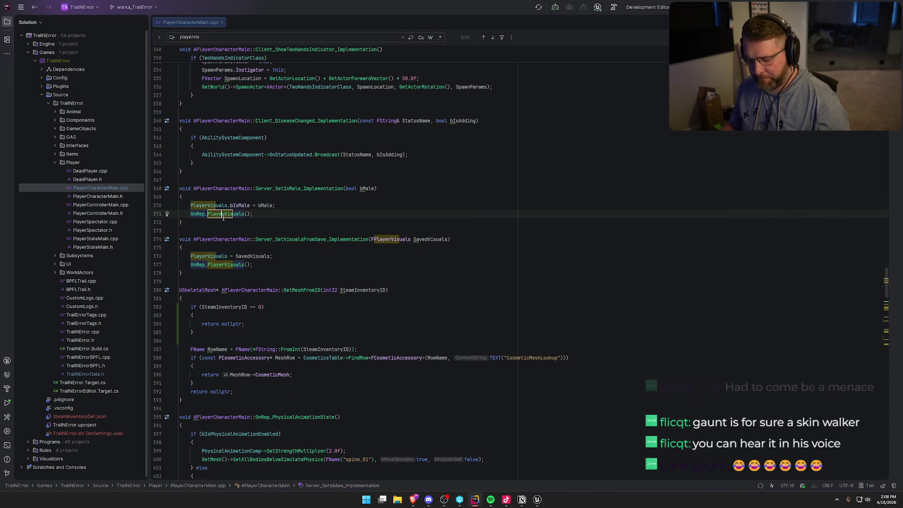
pyautogui.press('Escape')
pyautogui.click(304, 282)
pyautogui.scroll(-5, 419, 393)
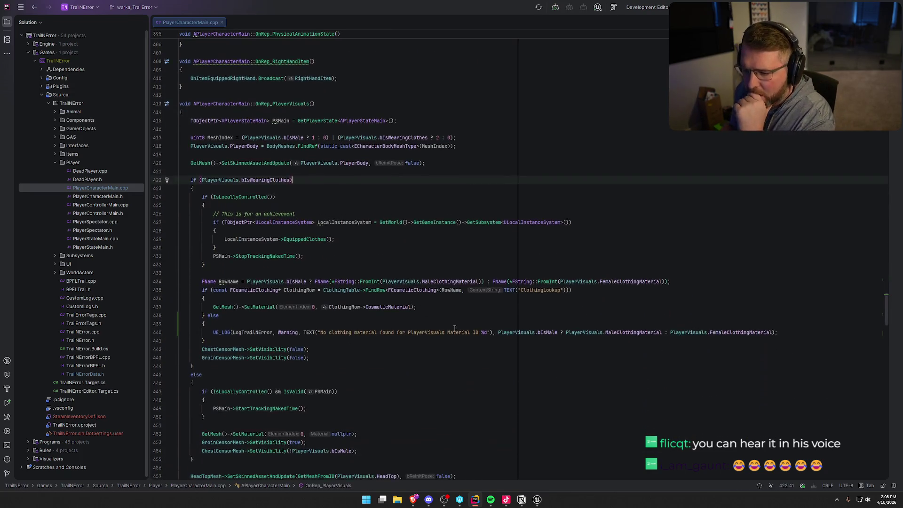
pyautogui.scroll(-5, 420, 393)
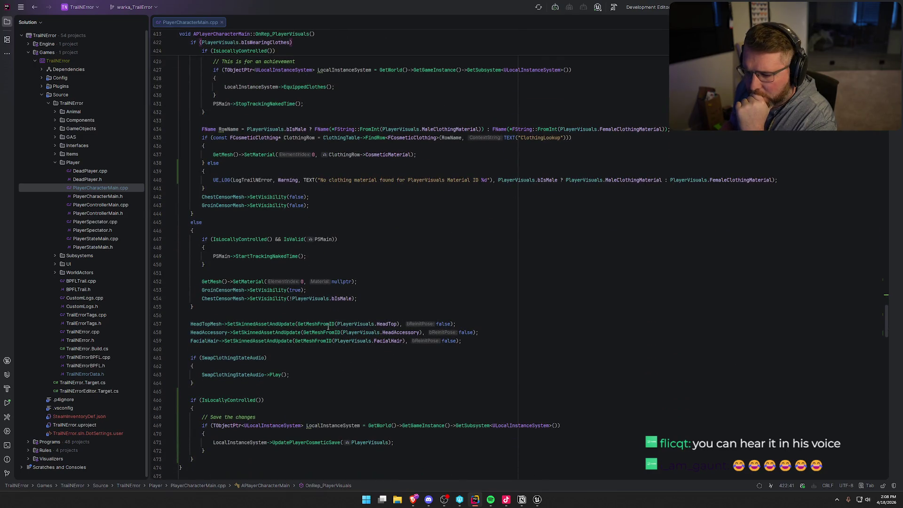
pyautogui.click(475, 323)
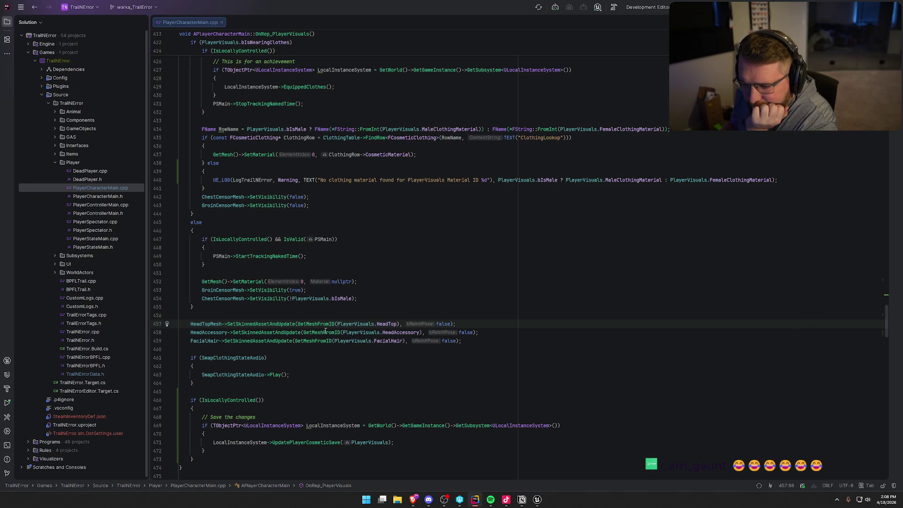
# Step: Inspect the GetMeshFromID definition and the CosmeticMesh it returns
pyautogui.click(306, 324)
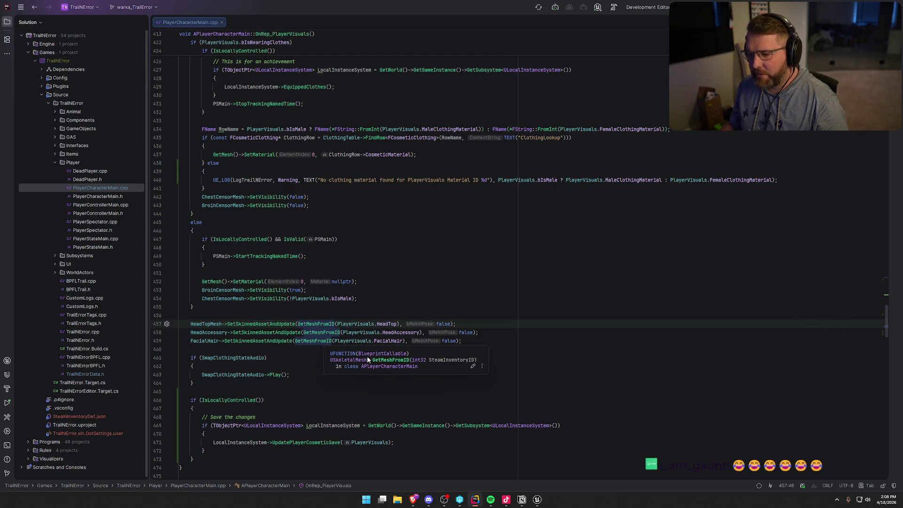
pyautogui.keyDown('ctrl'); pyautogui.click(326, 342); pyautogui.keyUp('ctrl')
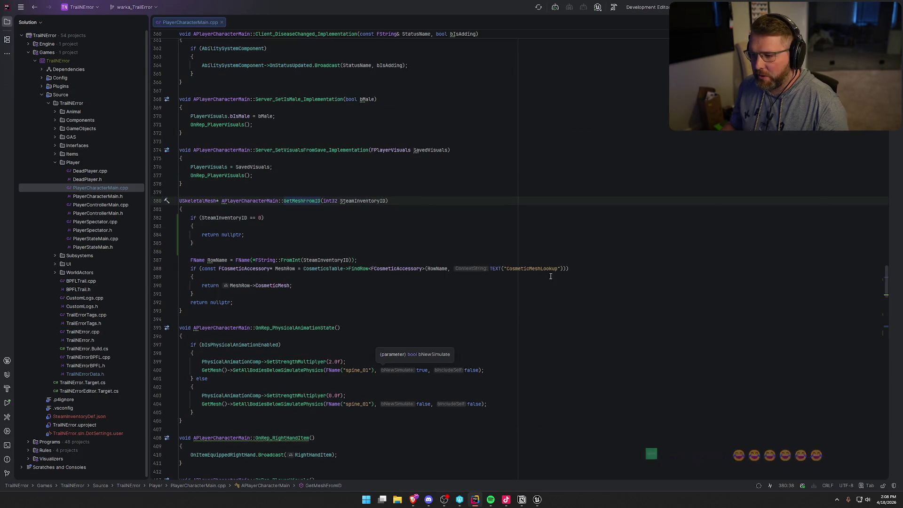
pyautogui.click(264, 287)
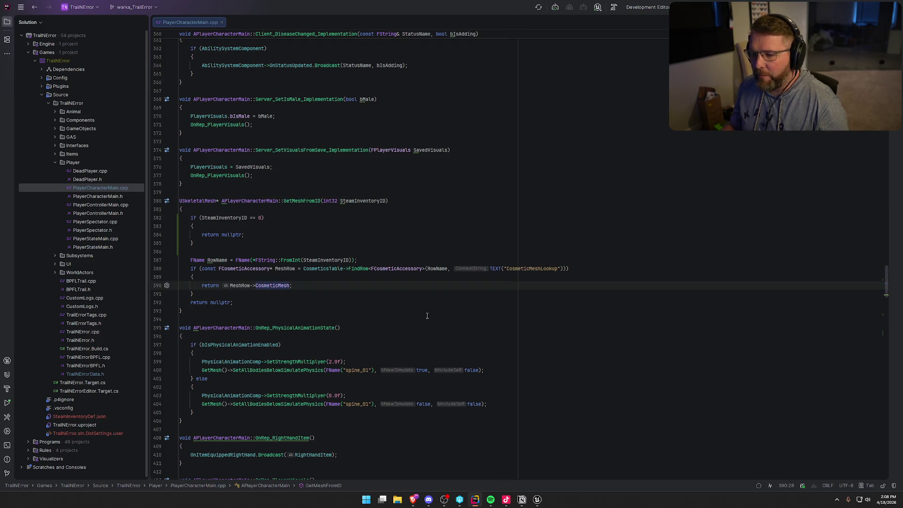
pyautogui.scroll(15, 427, 369)
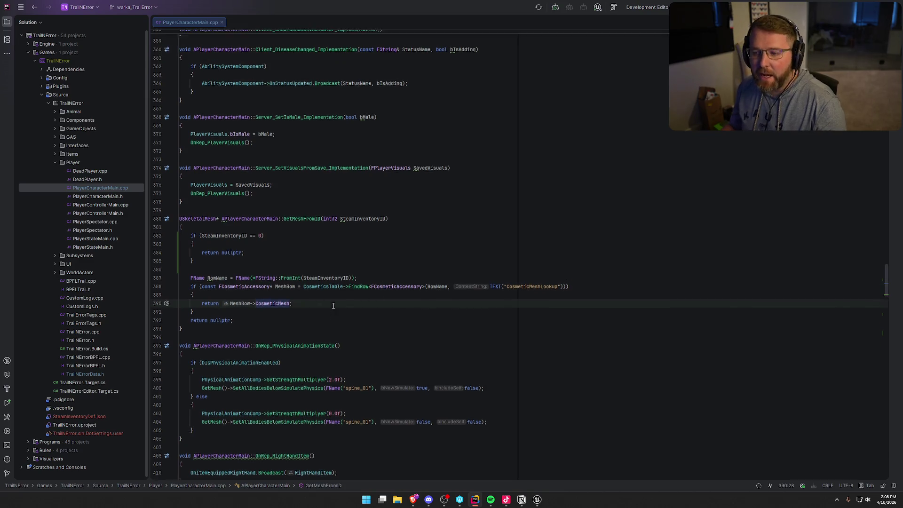
pyautogui.scroll(14, 427, 369)
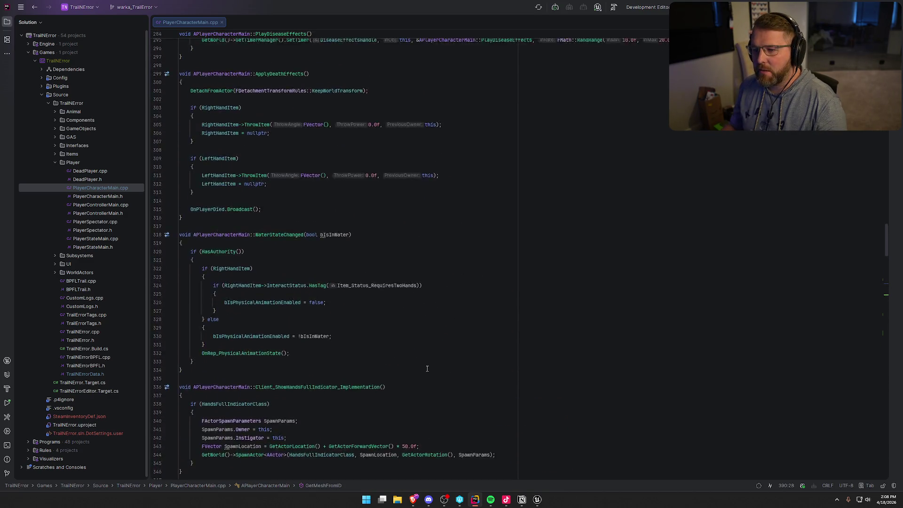
pyautogui.scroll(-11, 427, 369)
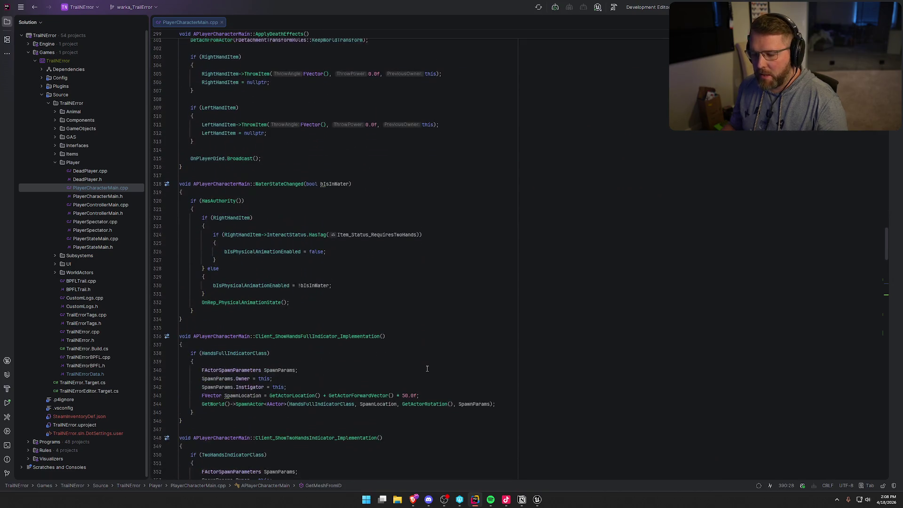
pyautogui.scroll(-10, 428, 369)
# Step: Return to OnRep_PlayerVisuals and its HeadTopMesh assignment line via a 'playervis' search
pyautogui.hotkey('ctrl', 'f')
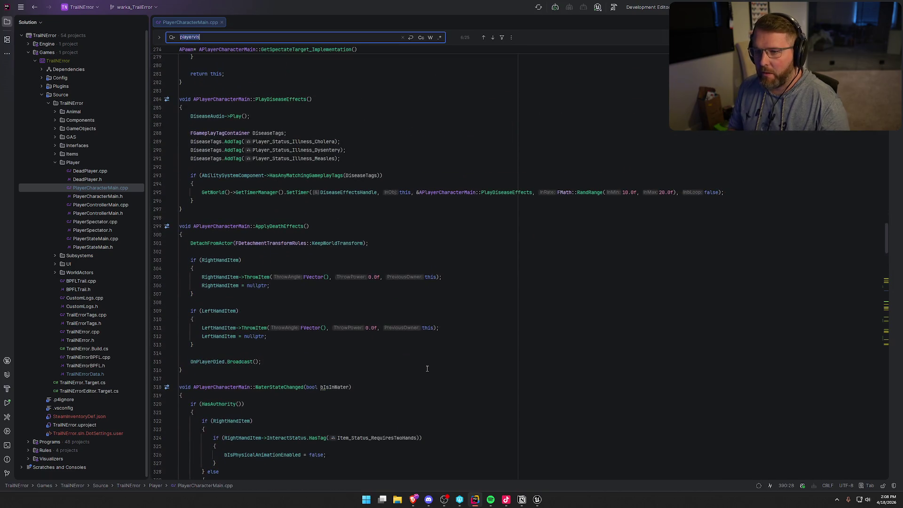
pyautogui.write('playervis')
pyautogui.press('Escape')
pyautogui.click(394, 288)
pyautogui.scroll(-15, 394, 288)
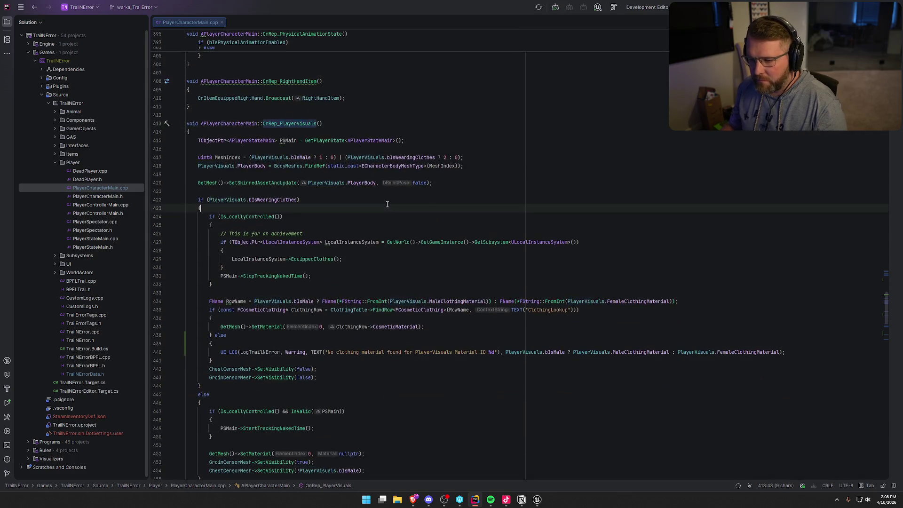
pyautogui.click(491, 216)
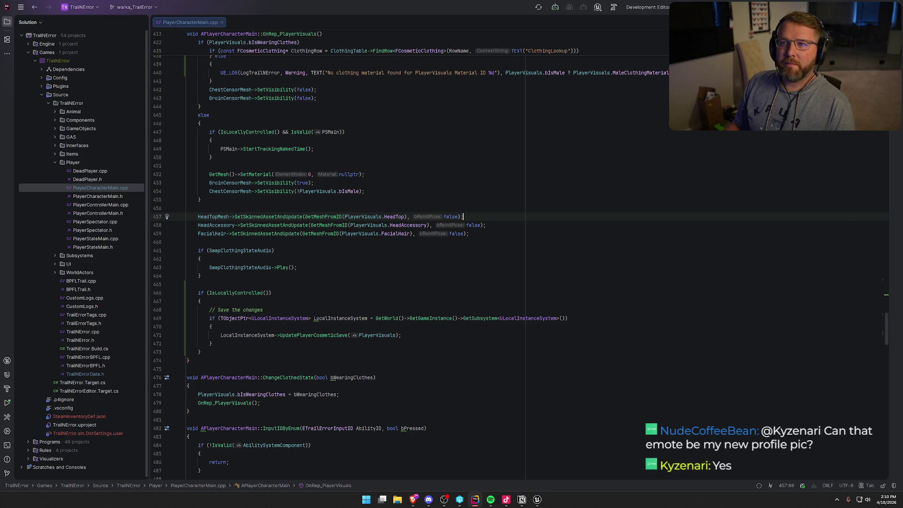
pyautogui.hotkey('alt', 'Tab')
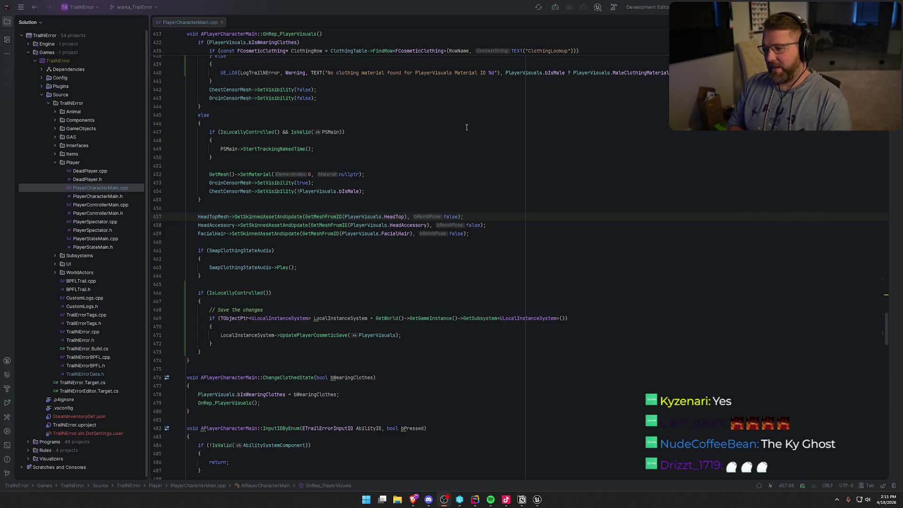
pyautogui.click(475, 216)
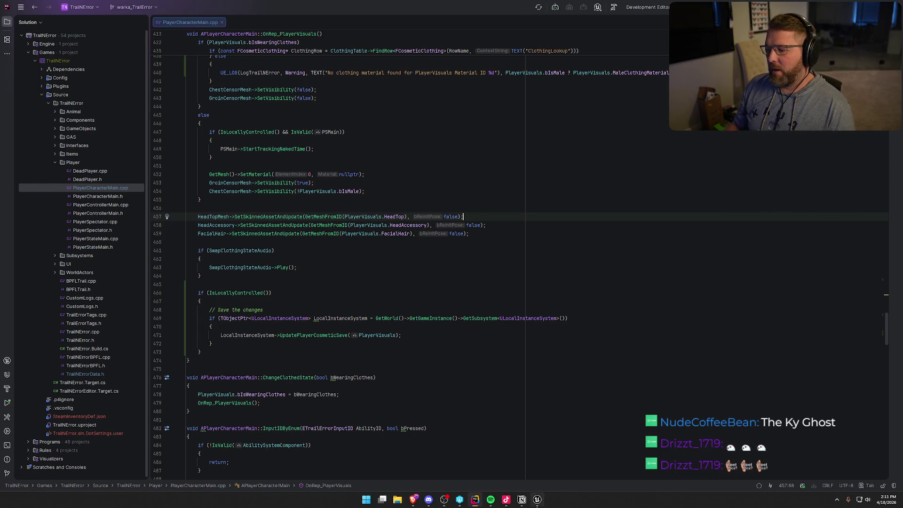
pyautogui.click(538, 502)
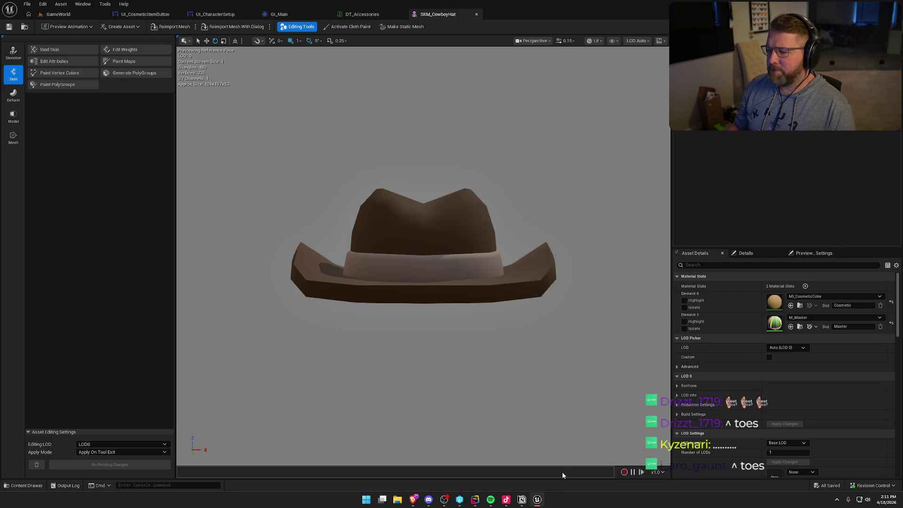
pyautogui.click(476, 501)
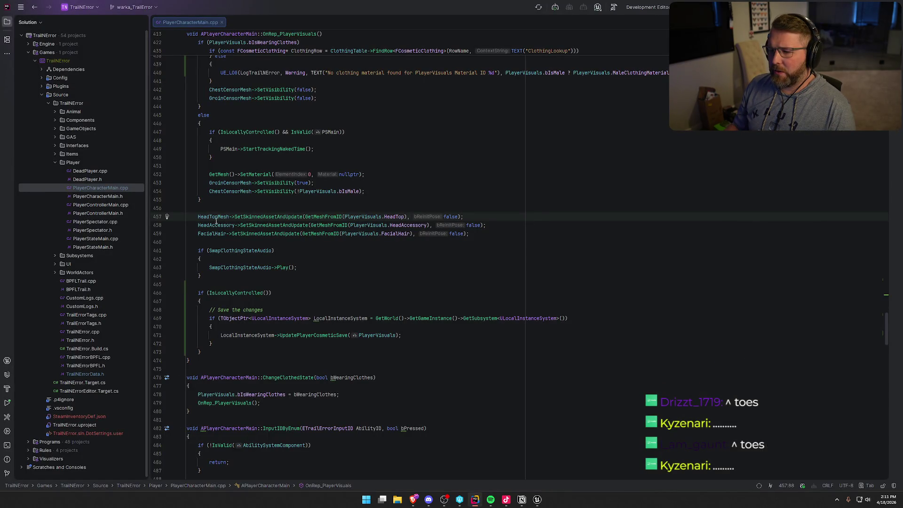
# Step: Open PlayerCharacterMain.h side by side with PlayerCharacterMain.cpp, hiding the file tree
pyautogui.scroll(9, 328, 245)
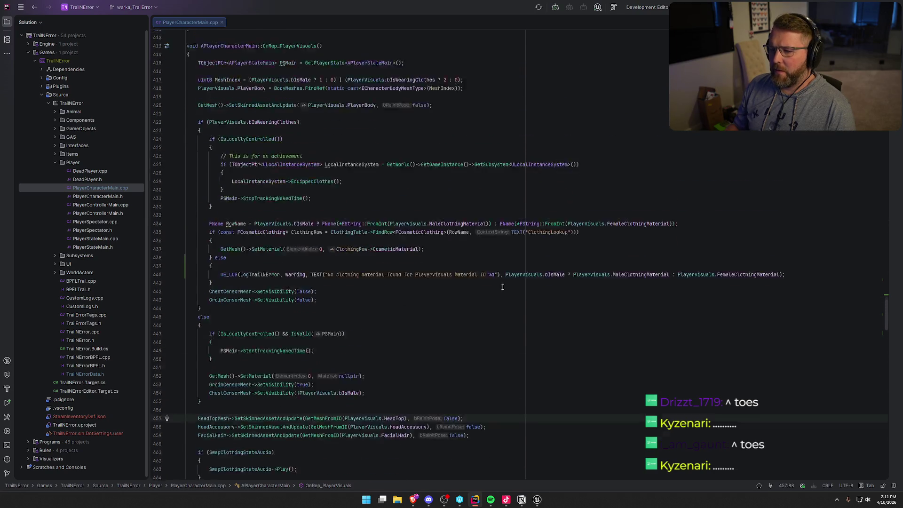
pyautogui.scroll(20, 503, 361)
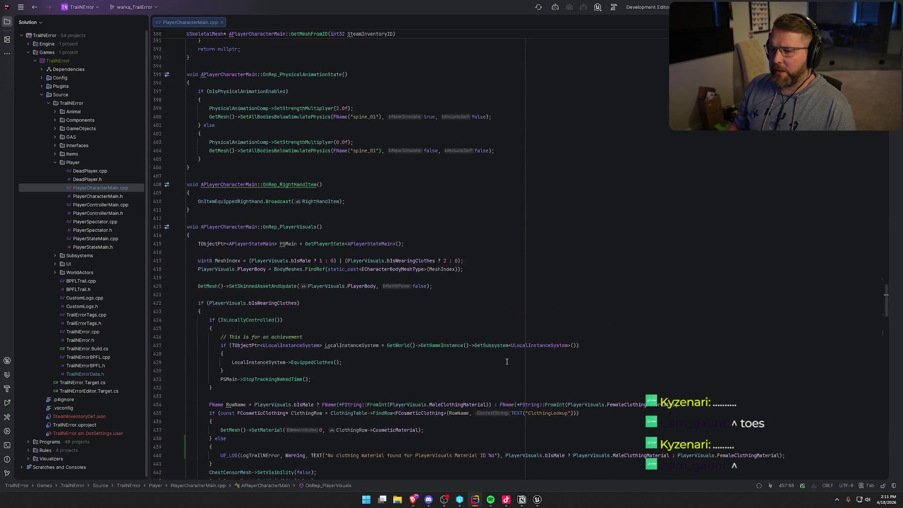
pyautogui.scroll(20, 508, 362)
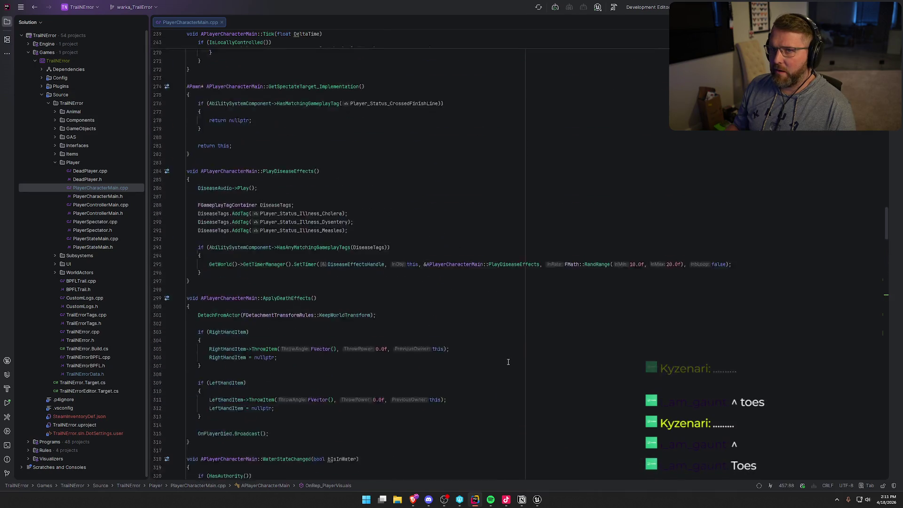
pyautogui.scroll(20, 508, 361)
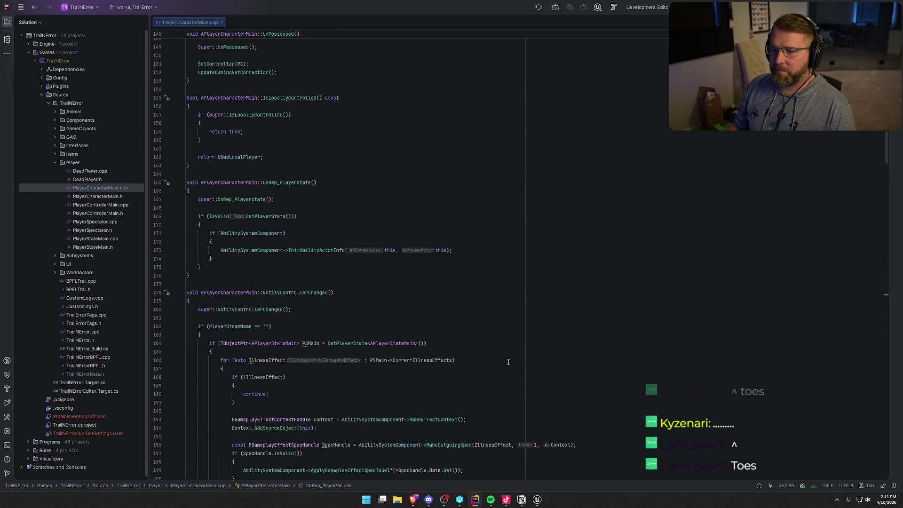
pyautogui.doubleClick(97, 196)
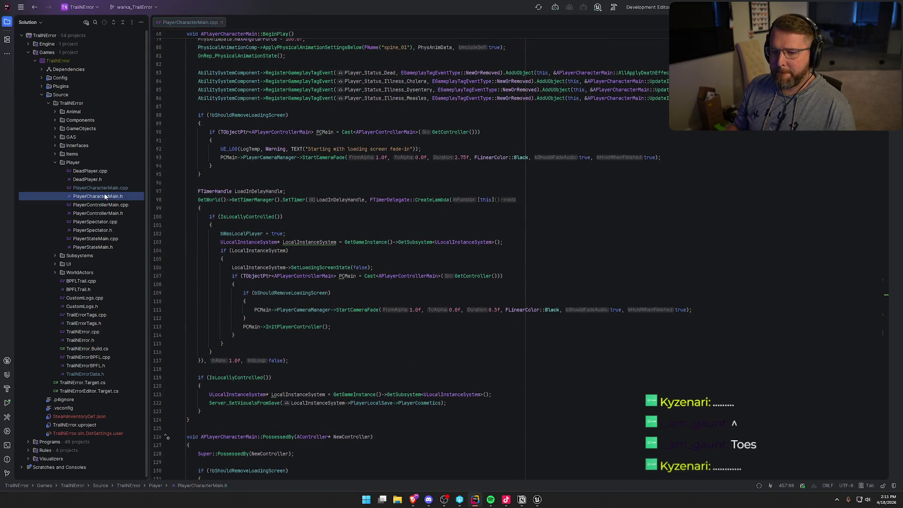
pyautogui.click(7, 24)
pyautogui.moveTo(54, 22)
pyautogui.mouseDown()
pyautogui.moveTo(710, 171)
pyautogui.moveTo(739, 166)
pyautogui.moveTo(657, 260)
pyautogui.mouseUp()
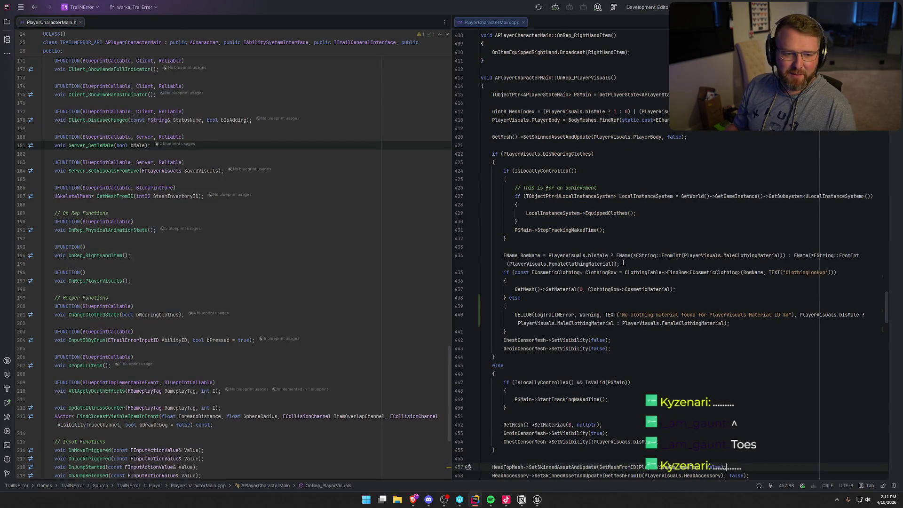
# Step: Insert a blank line after the PlayerVisuals property, above ClothingTable
pyautogui.scroll(2, 623, 262)
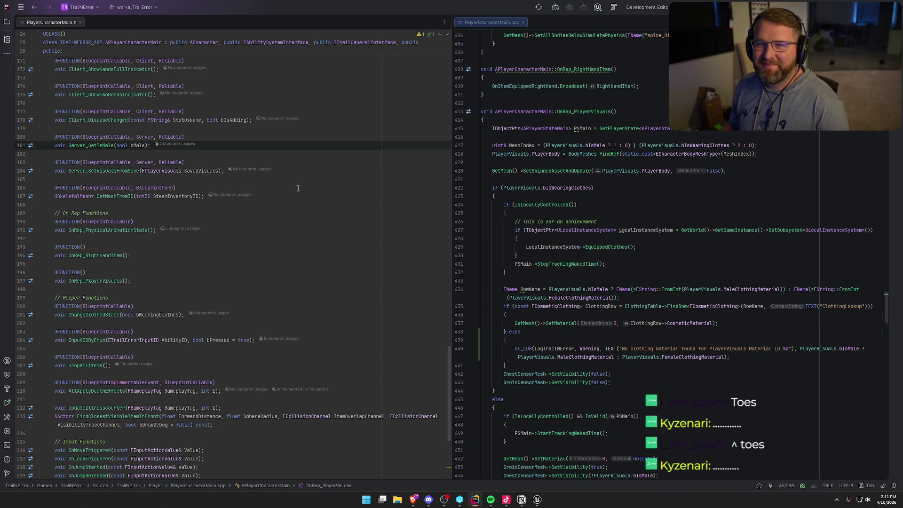
pyautogui.scroll(5, 270, 181)
pyautogui.scroll(5, 270, 180)
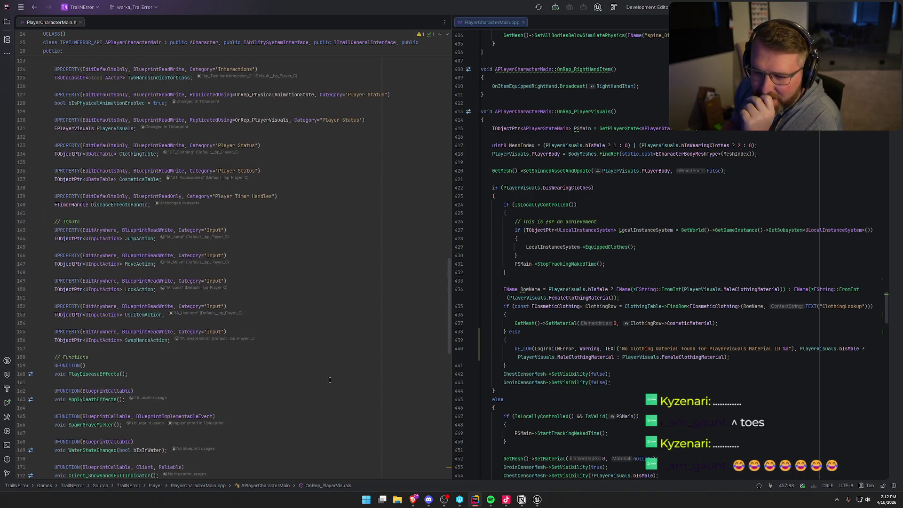
pyautogui.scroll(-12, 293, 383)
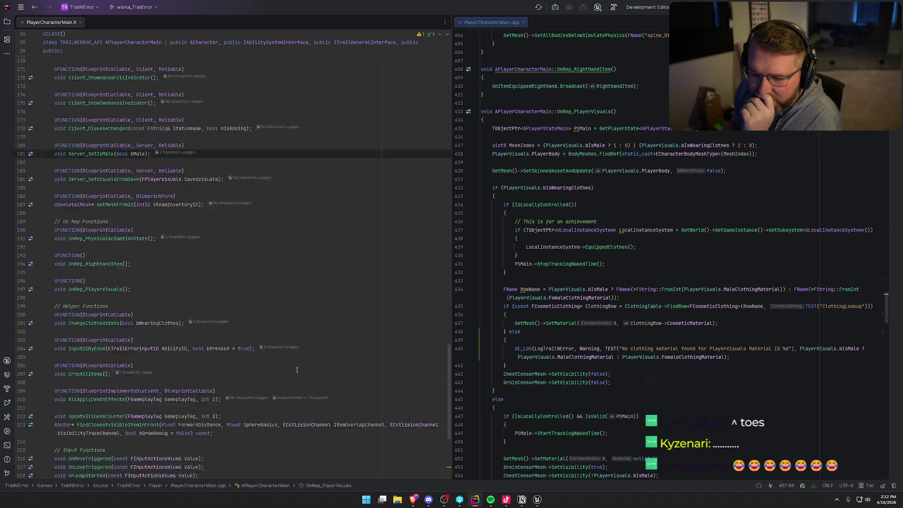
pyautogui.scroll(-3, 297, 370)
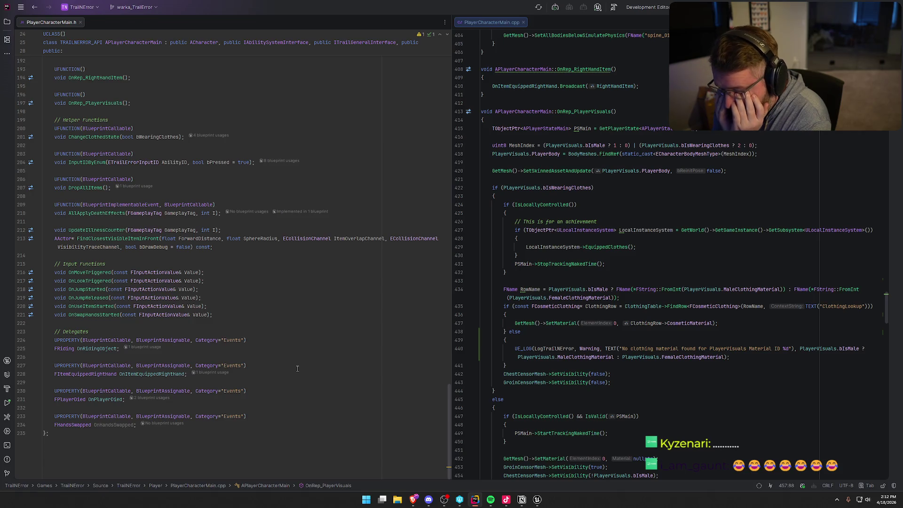
pyautogui.scroll(20, 297, 368)
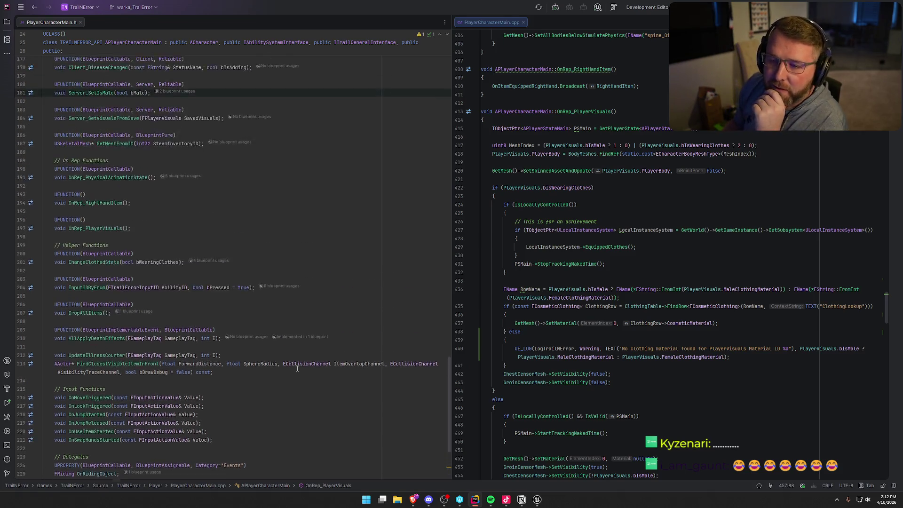
pyautogui.scroll(1, 297, 369)
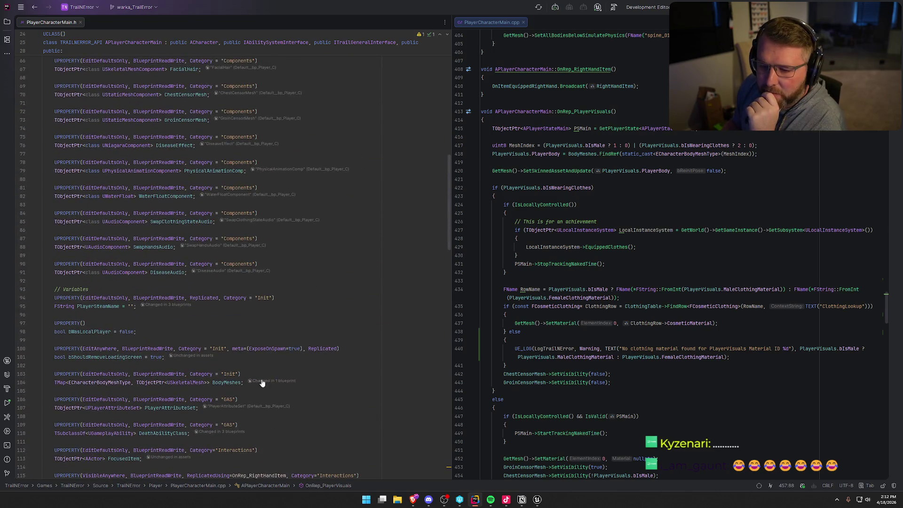
pyautogui.scroll(-15, 126, 300)
pyautogui.click(155, 307)
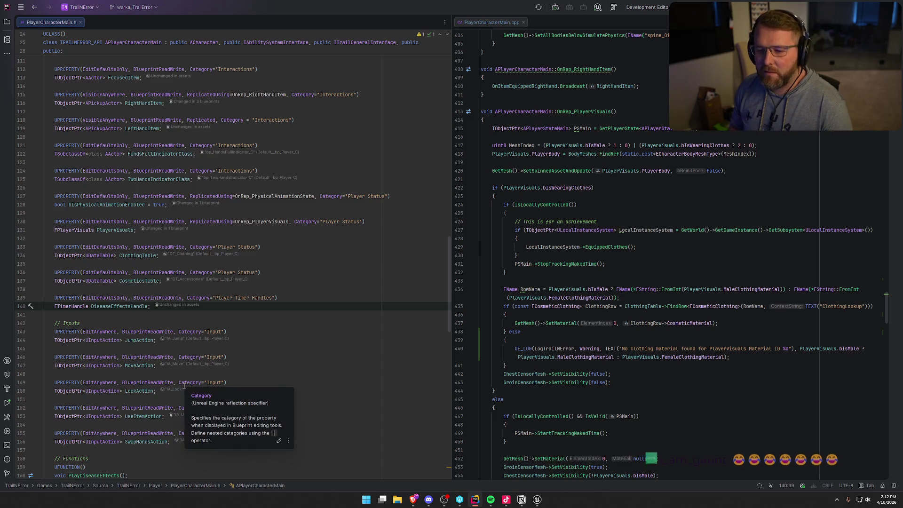
pyautogui.press('Up')
pyautogui.press('Up')
pyautogui.press('Up')
pyautogui.press('Up')
pyautogui.press('Up')
pyautogui.press('Return')
pyautogui.press('Return')
pyautogui.press('Up')
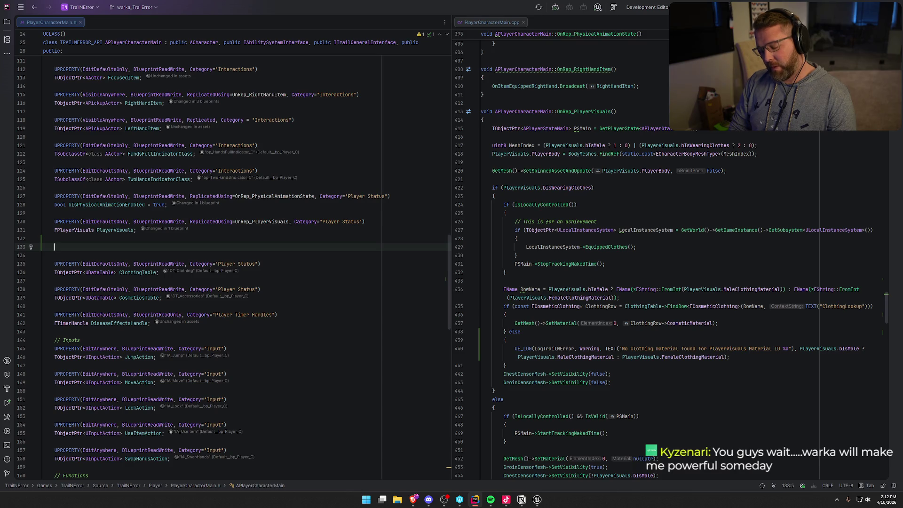
# Step: Type a tentative UDynamic/DynamicMaterial declaration in the header, then erase it
pyautogui.write('UDynamic')
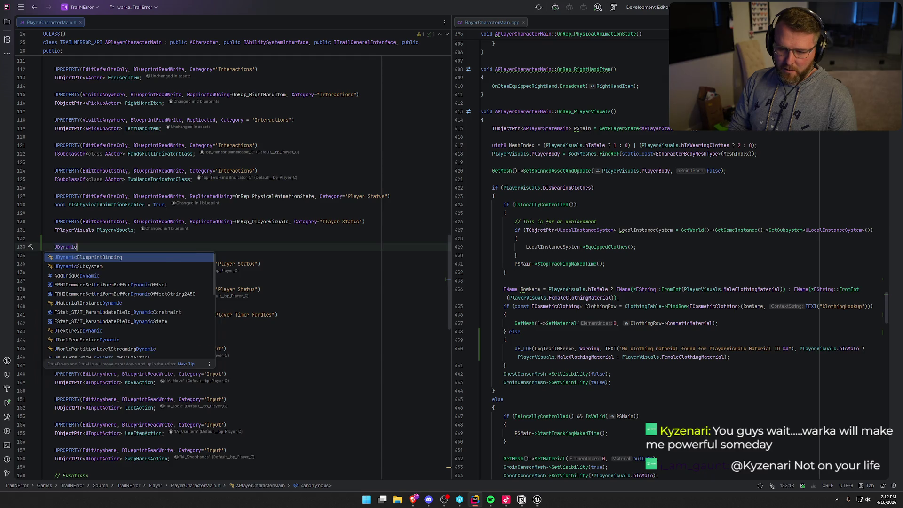
pyautogui.press('Escape')
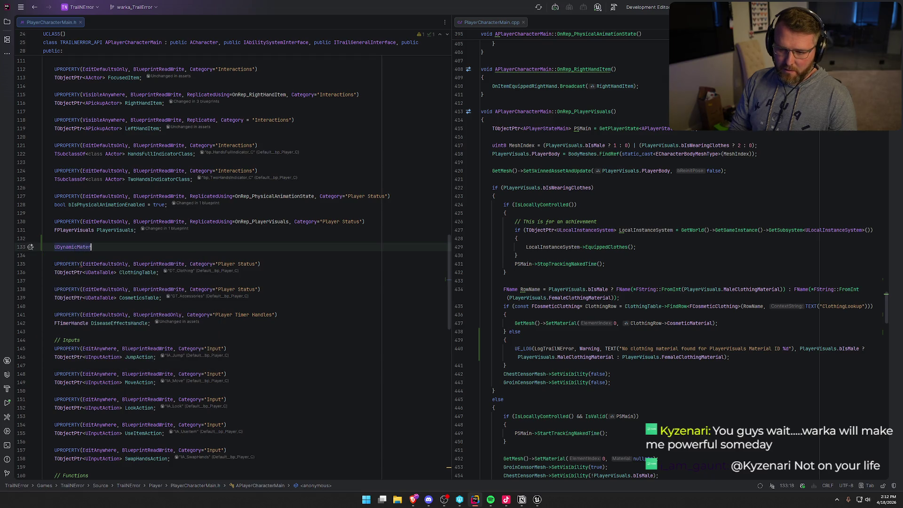
pyautogui.press('BackSpace')
pyautogui.press('BackSpace')
pyautogui.press('BackSpace')
pyautogui.press('BackSpace')
pyautogui.press('BackSpace')
pyautogui.press('BackSpace')
pyautogui.write('Dy')
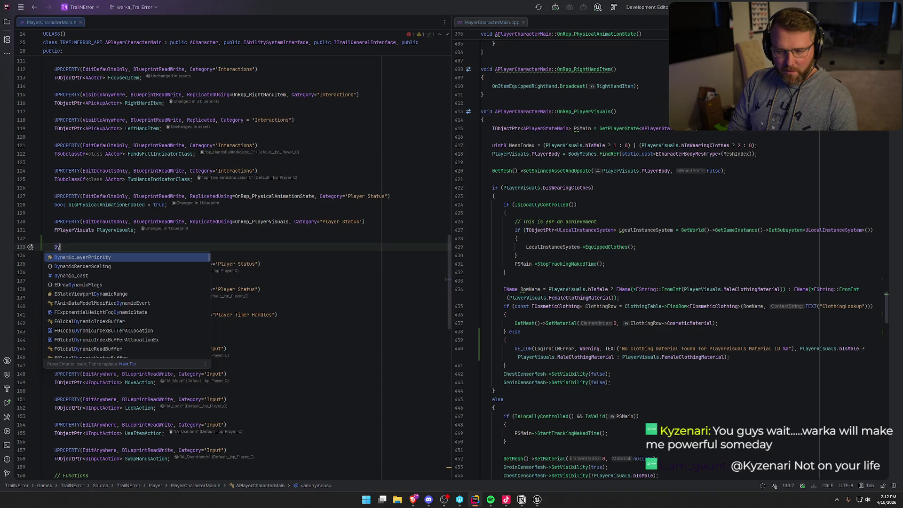
pyautogui.write('namicMaterial')
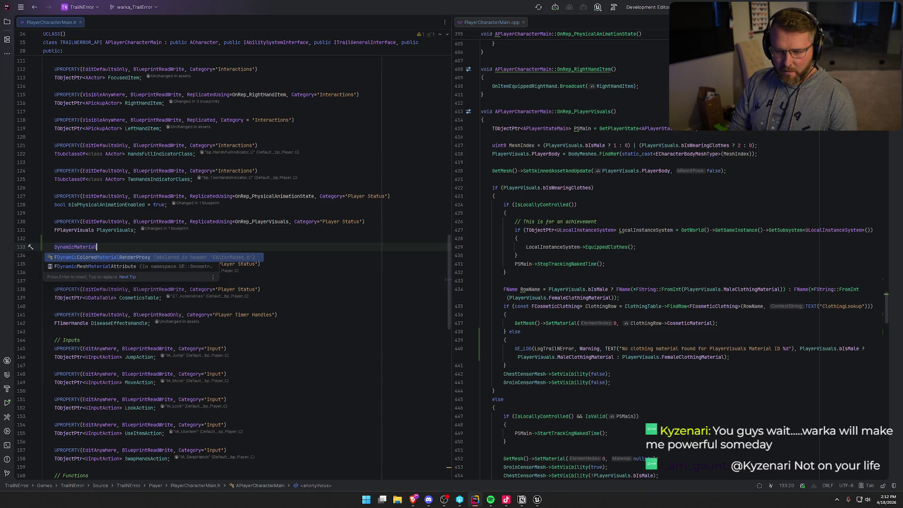
pyautogui.hotkey('ctrl', 'BackSpace')
pyautogui.hotkey('ctrl', 'BackSpace')
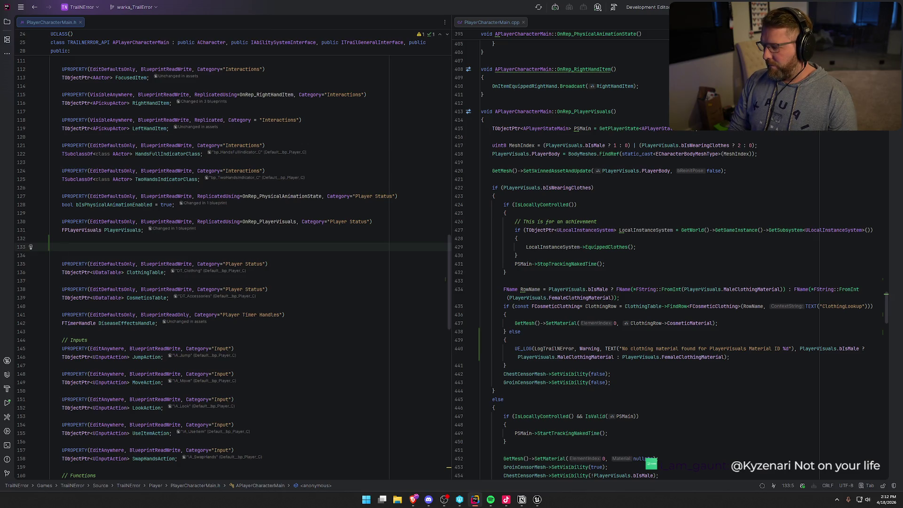
# Step: Add blank lines in BeginPlay right after the loading-delay timer call
pyautogui.scroll(6, 888, 300)
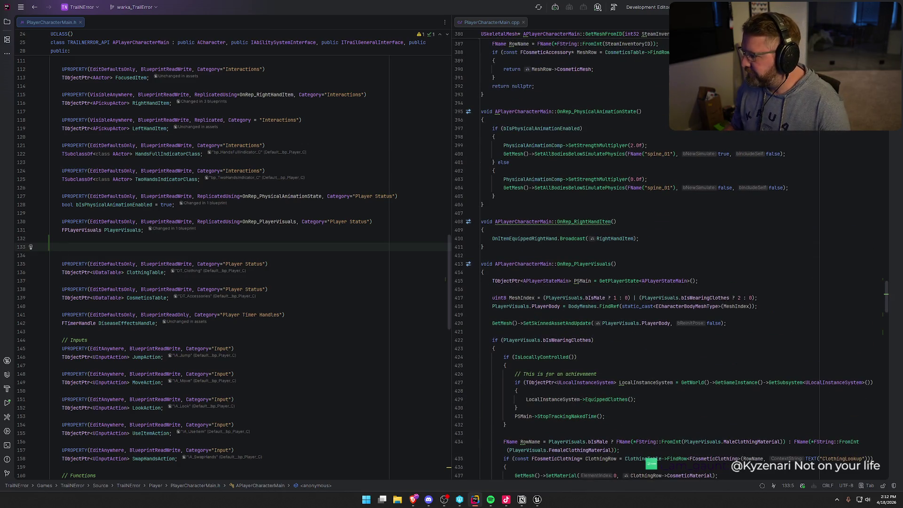
pyautogui.scroll(20, 633, 322)
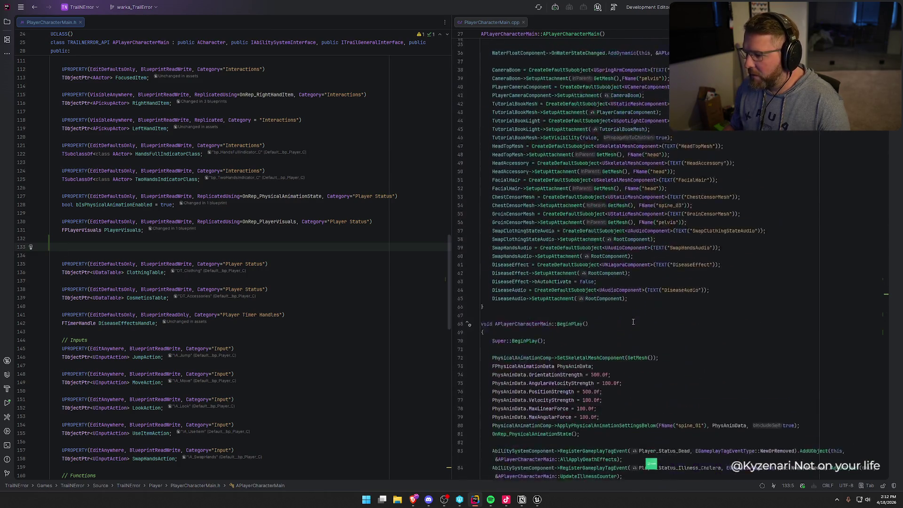
pyautogui.scroll(-9, 634, 322)
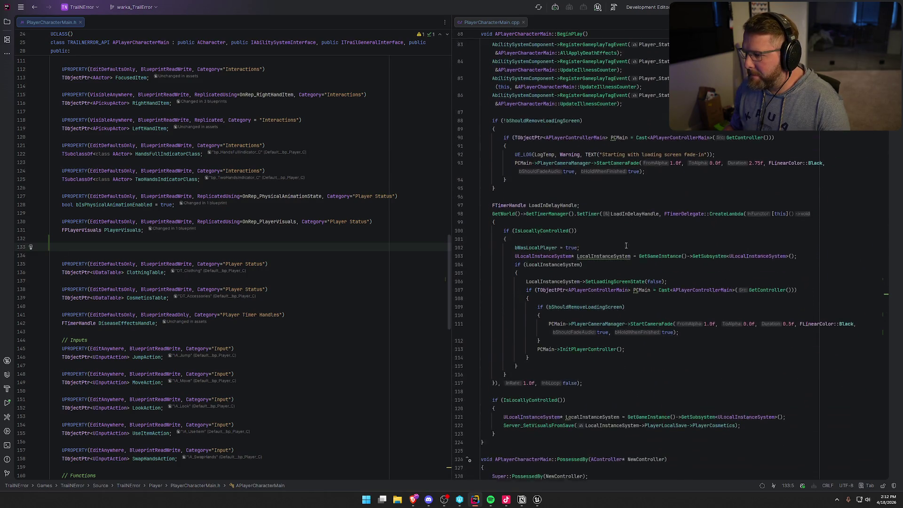
pyautogui.scroll(-5, 649, 268)
pyautogui.scroll(1, 550, 315)
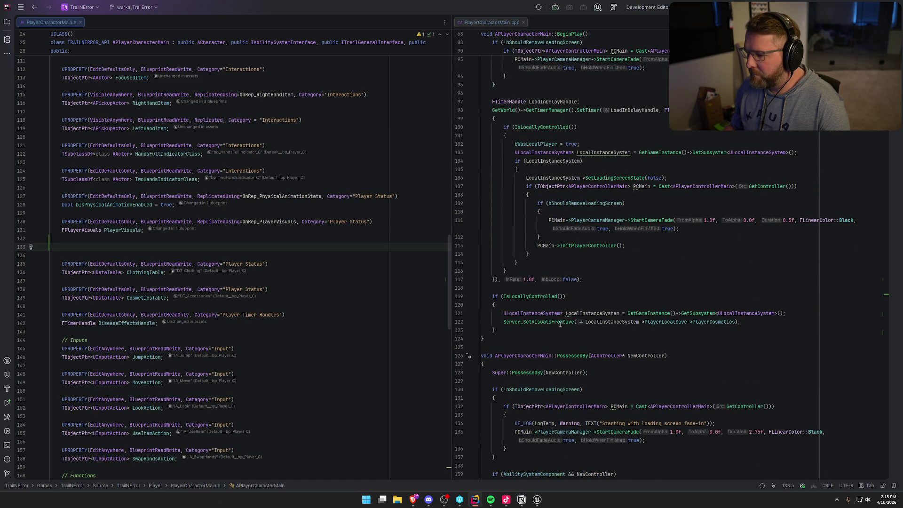
pyautogui.click(528, 288)
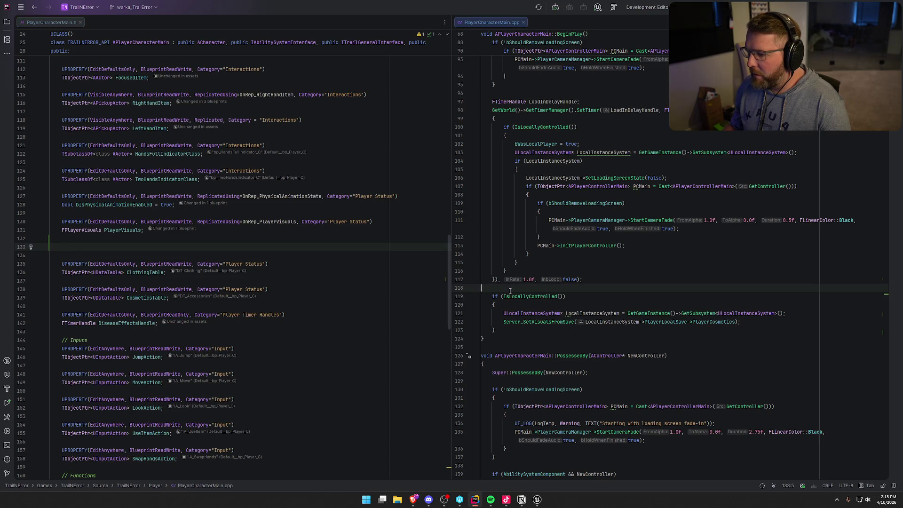
pyautogui.press('Return')
pyautogui.press('Return')
pyautogui.press('Up')
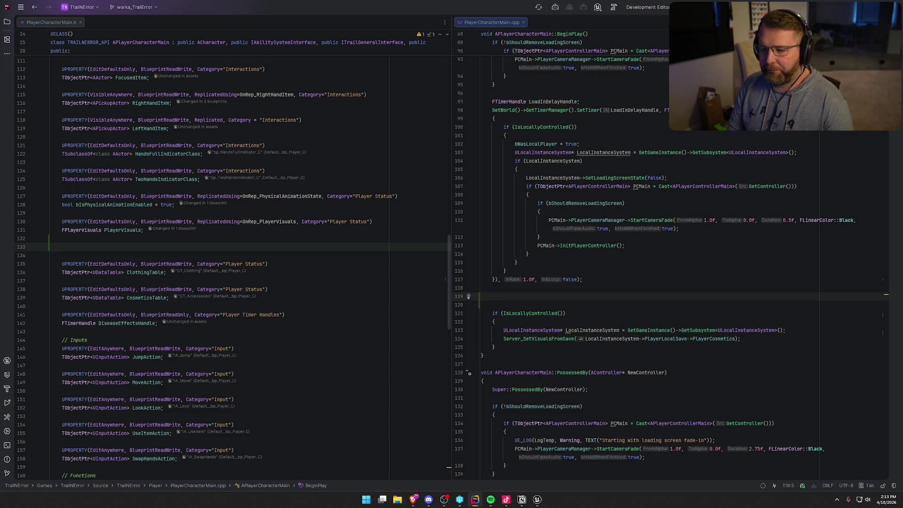
pyautogui.scroll(15, 326, 371)
pyautogui.scroll(6, 325, 372)
pyautogui.scroll(-3, 325, 371)
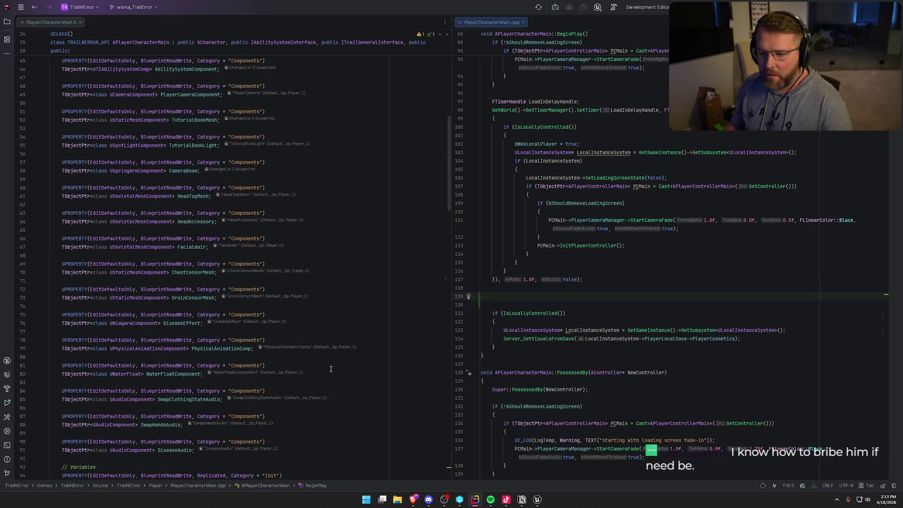
# Step: Start typing HeadTopMesh->Create in BeginPlay, toggling the completion list
pyautogui.write('Hed')
pyautogui.press('BackSpace')
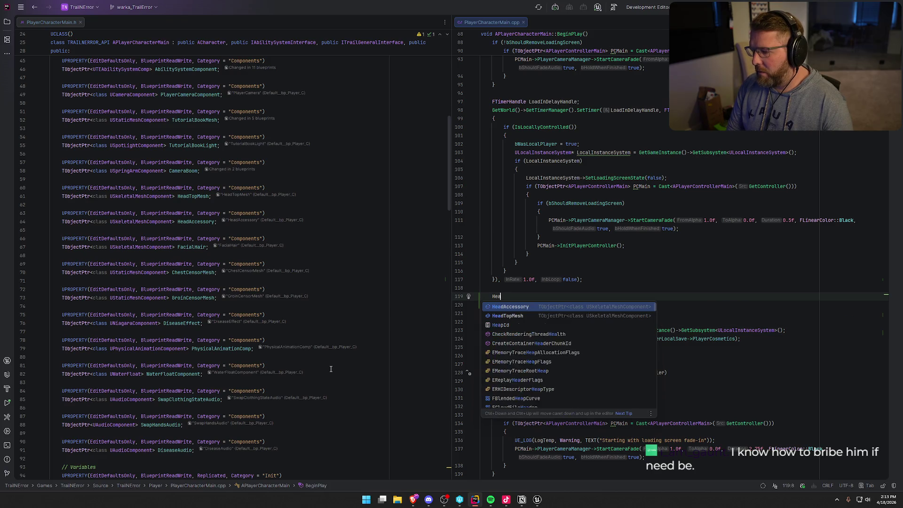
pyautogui.write('adTopMesh->Created')
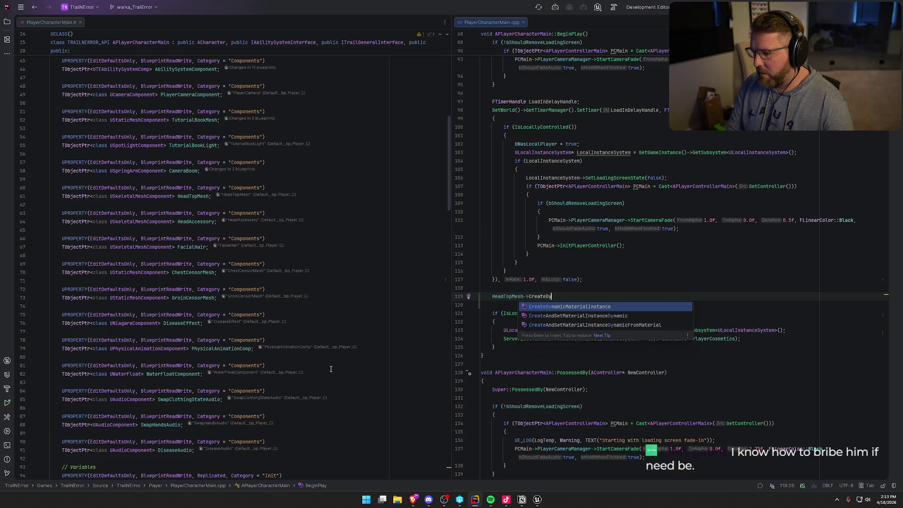
pyautogui.press('Escape')
pyautogui.hotkey('ctrl', 'space')
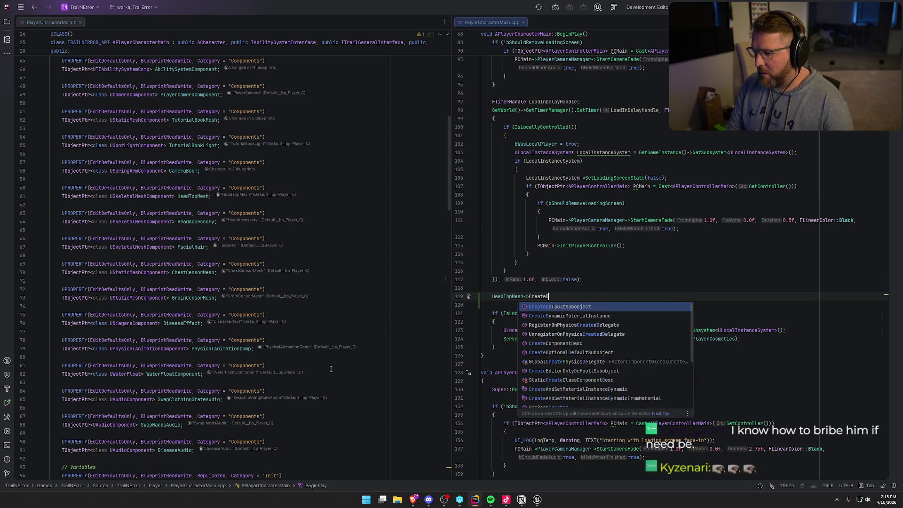
pyautogui.press('Escape')
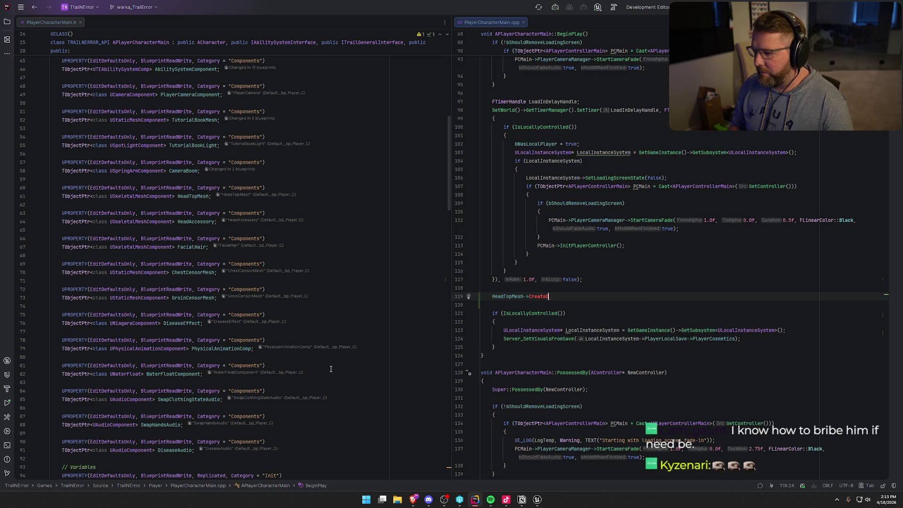
# Step: Complete the call as CreateAndSetMaterialInstanceDynamic(0), rejecting the inline HeadAccessory suggestion
pyautogui.write('y')
pyautogui.press('Down')
pyautogui.press('Up')
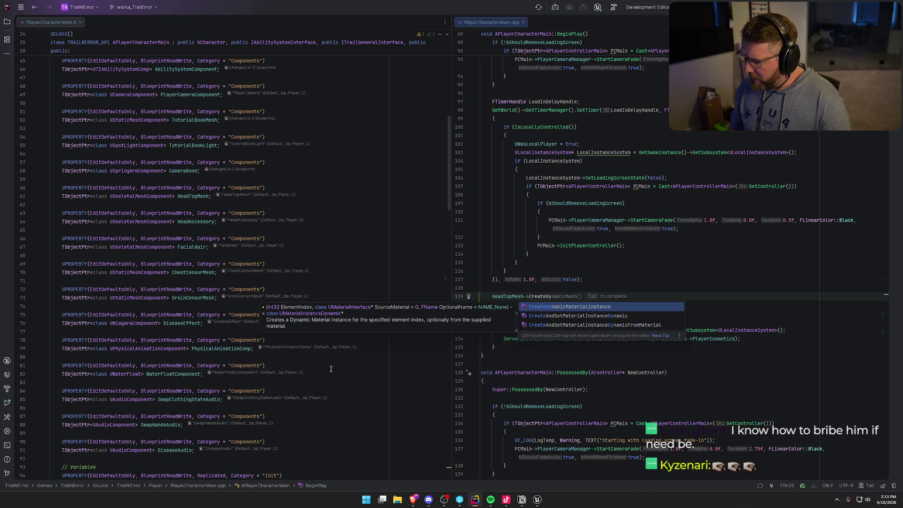
pyautogui.press('Down')
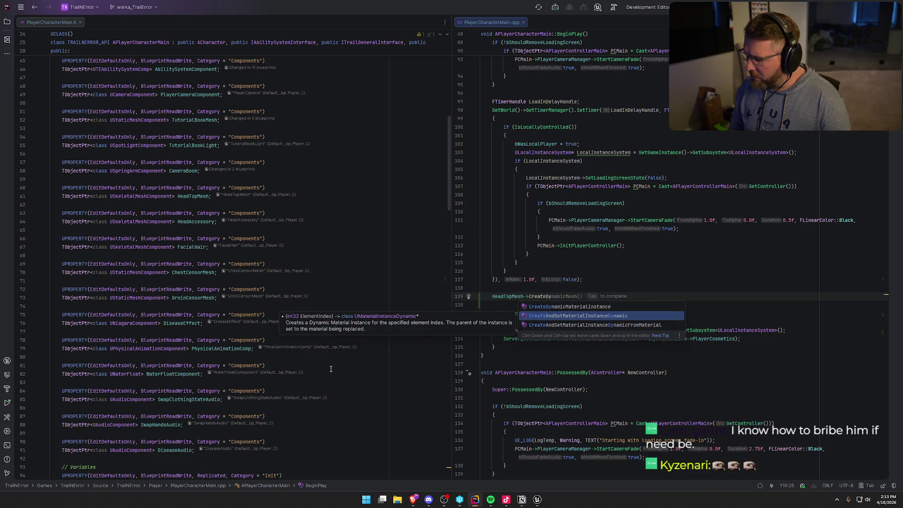
pyautogui.press('Return')
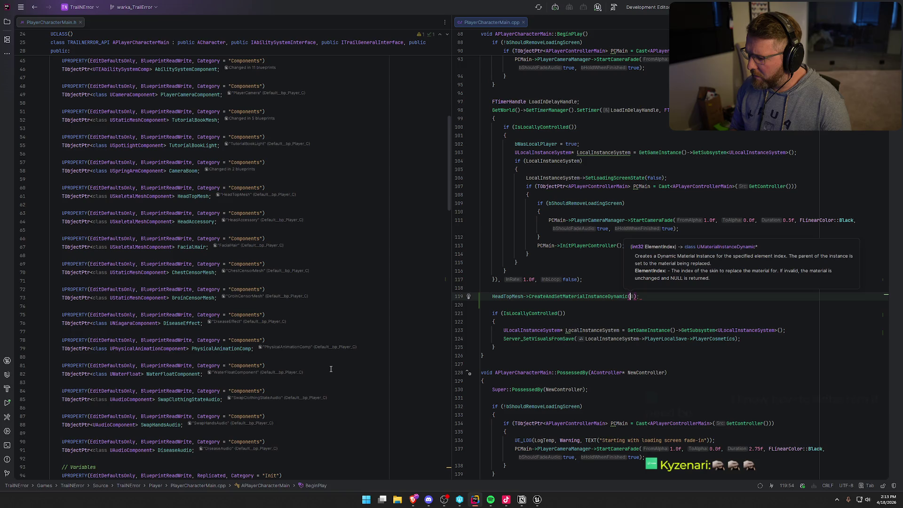
pyautogui.press('End')
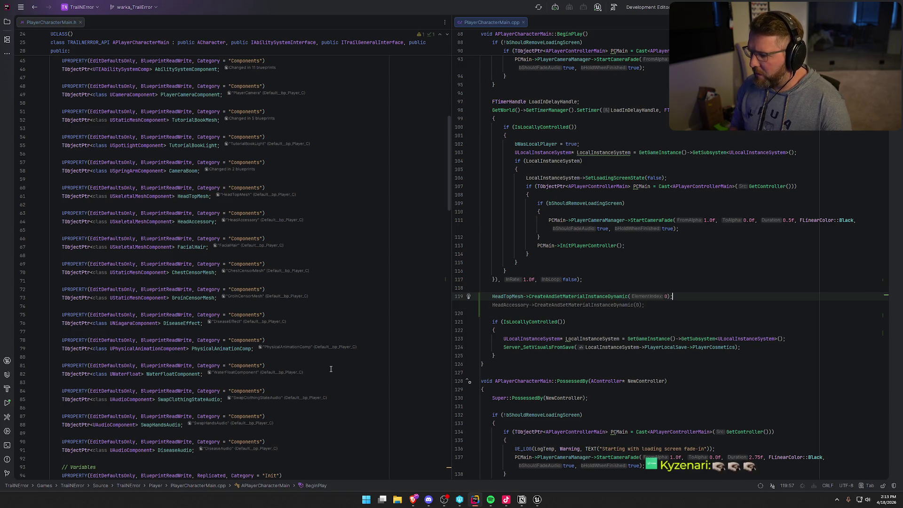
pyautogui.press('Escape')
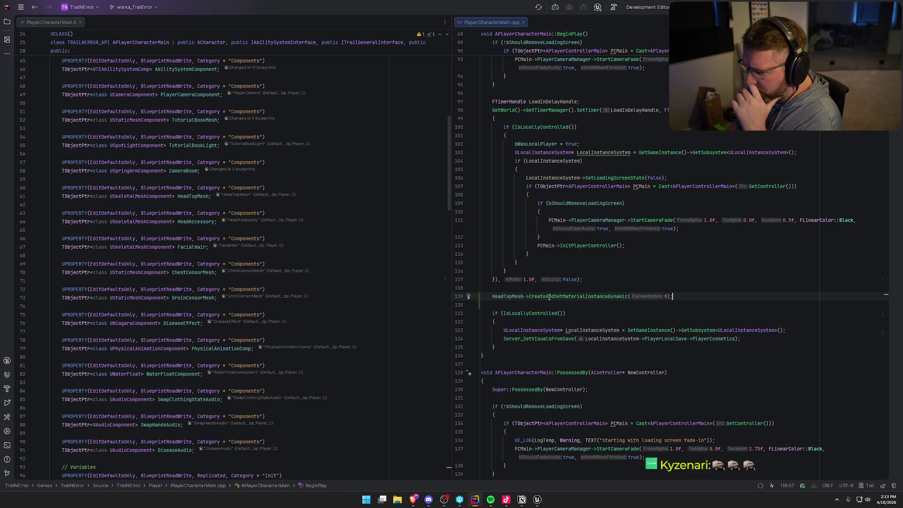
pyautogui.moveTo(550, 297)
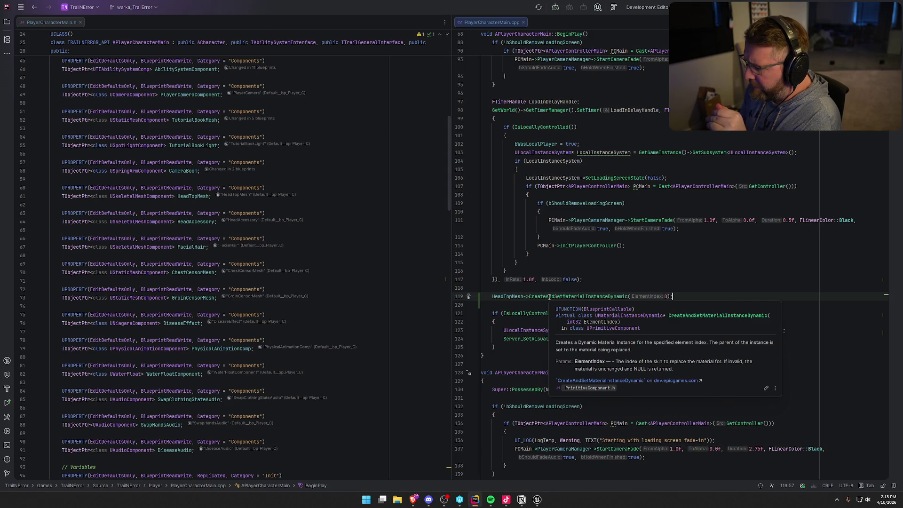
pyautogui.scroll(-5, 217, 376)
pyautogui.scroll(-15, 218, 377)
# Step: Declare TObjectPtr<UMaterialInstanceDynamic> HeadTopMaterial; on the header's blank line
pyautogui.click(99, 247)
pyautogui.write('UMateria')
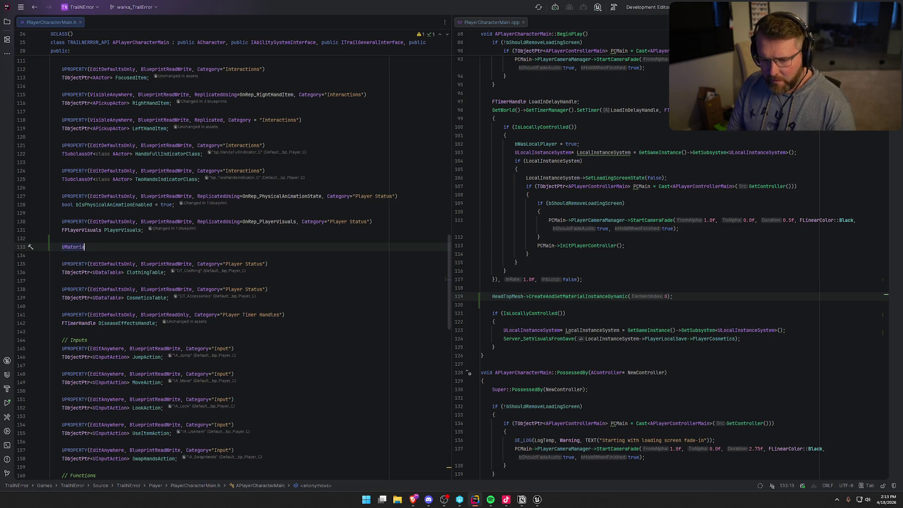
pyautogui.write('lInsta')
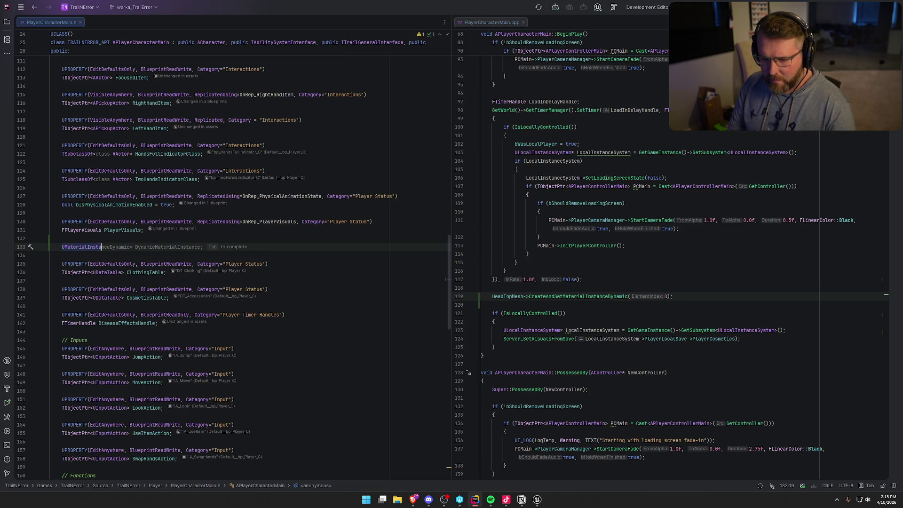
pyautogui.write('nceDynamic')
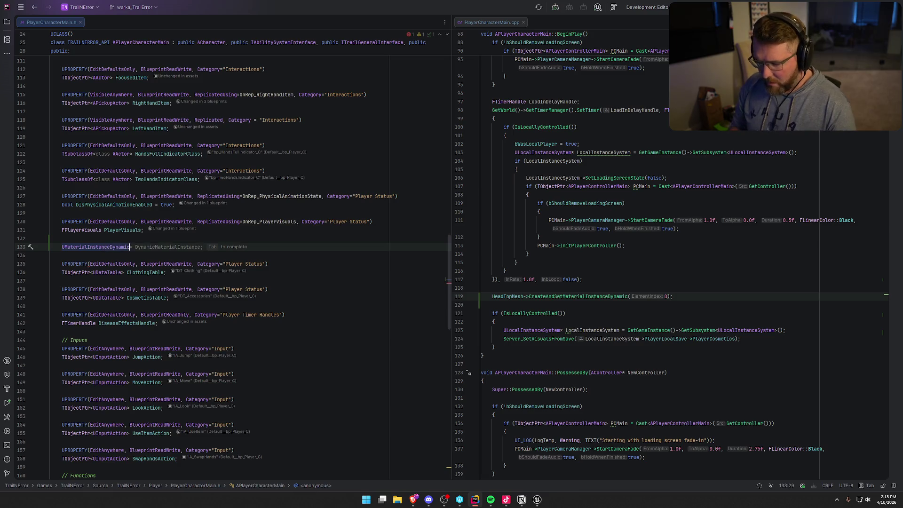
pyautogui.hotkey('ctrl', 'shift', 'Left')
pyautogui.press('BackSpace')
pyautogui.write('Tobj')
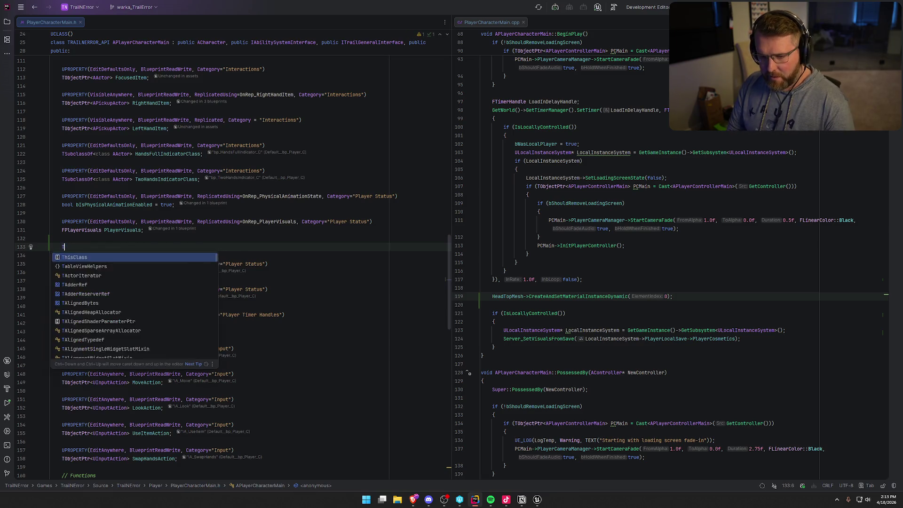
pyautogui.press('Down')
pyautogui.press('Down')
pyautogui.press('Down')
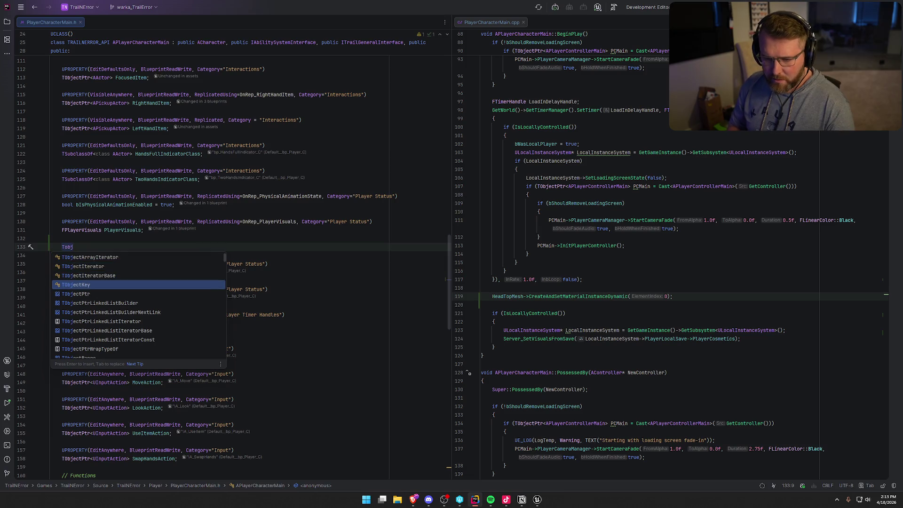
pyautogui.press('Return')
pyautogui.write('<UMaterialInstanceDynamic> ')
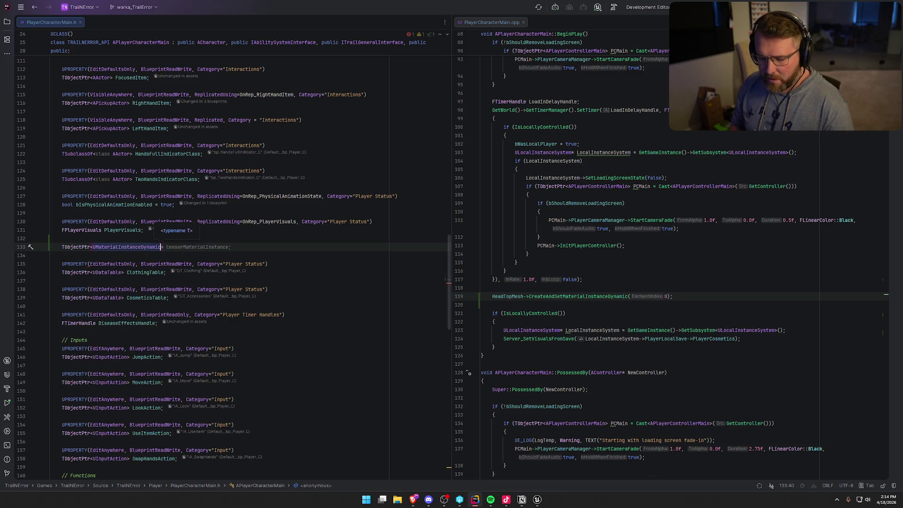
pyautogui.write('HeadTopMataer;')
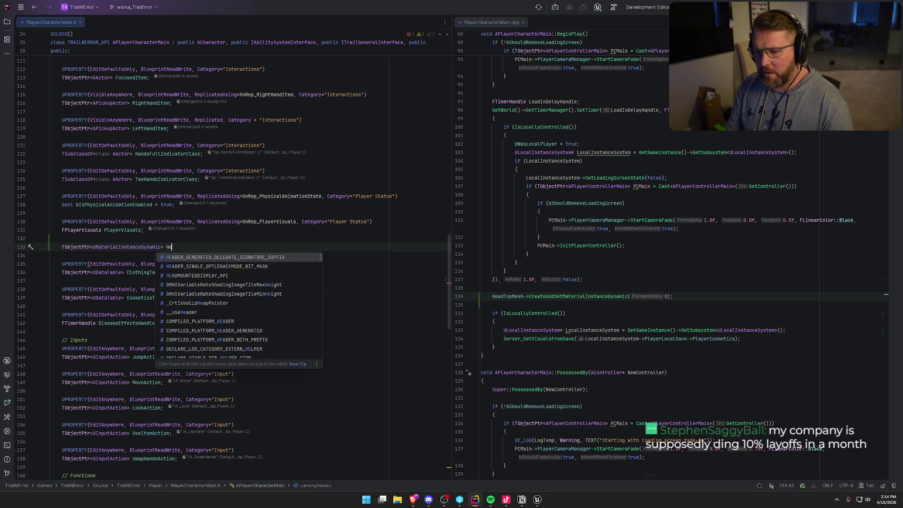
pyautogui.press('BackSpace')
pyautogui.press('BackSpace')
pyautogui.press('BackSpace')
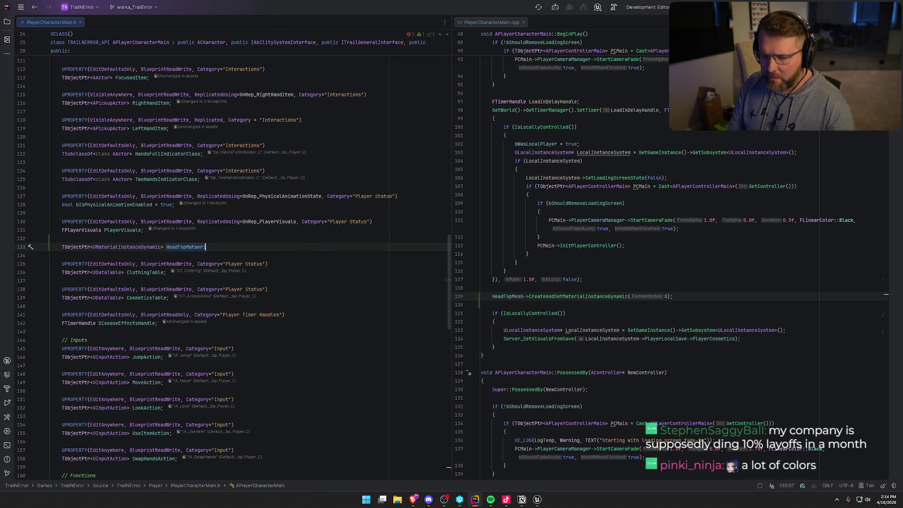
pyautogui.press('Tab')
pyautogui.press('Left')
pyautogui.press('Left')
pyautogui.press('Left')
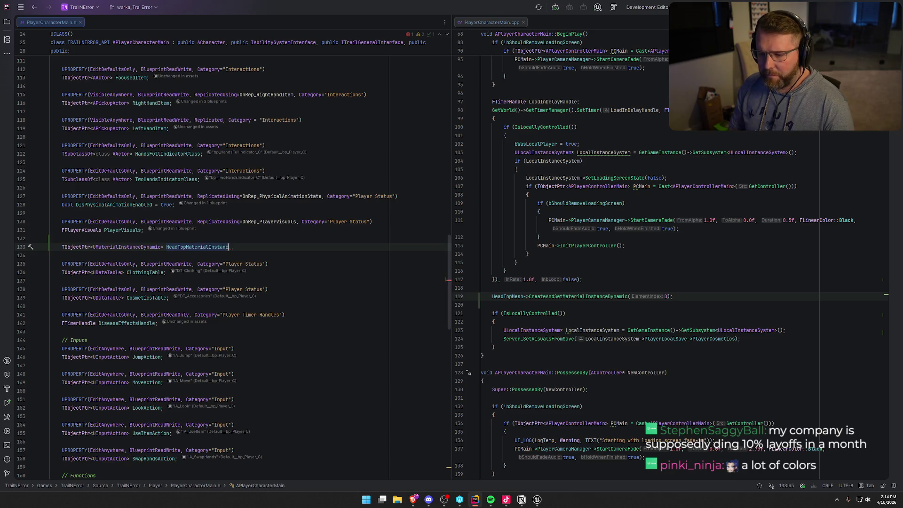
pyautogui.write(';')
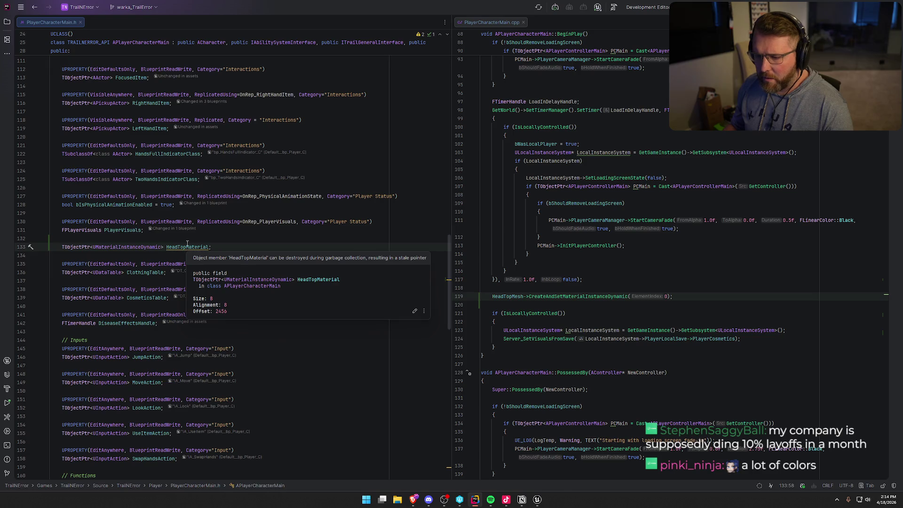
# Step: Add an empty UPROPERTY() macro above the HeadTopMaterial declaration
pyautogui.press('Up')
pyautogui.press('Return')
pyautogui.write('UProp')
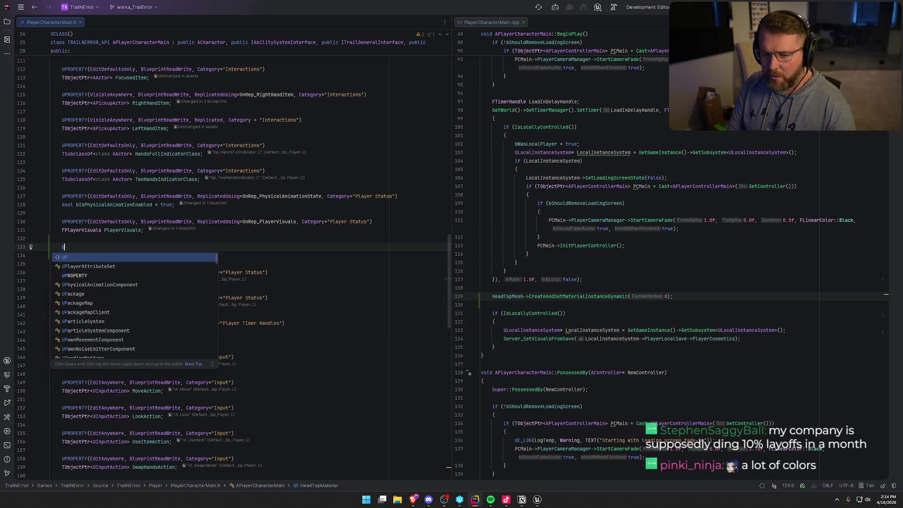
pyautogui.press('Return')
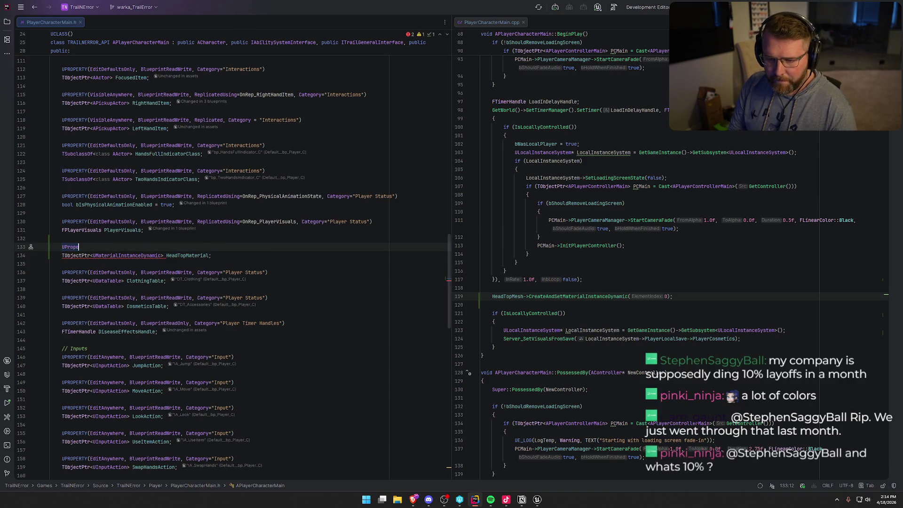
pyautogui.press('BackSpace')
pyautogui.press('BackSpace')
pyautogui.press('BackSpace')
pyautogui.write('P')
pyautogui.press('Return')
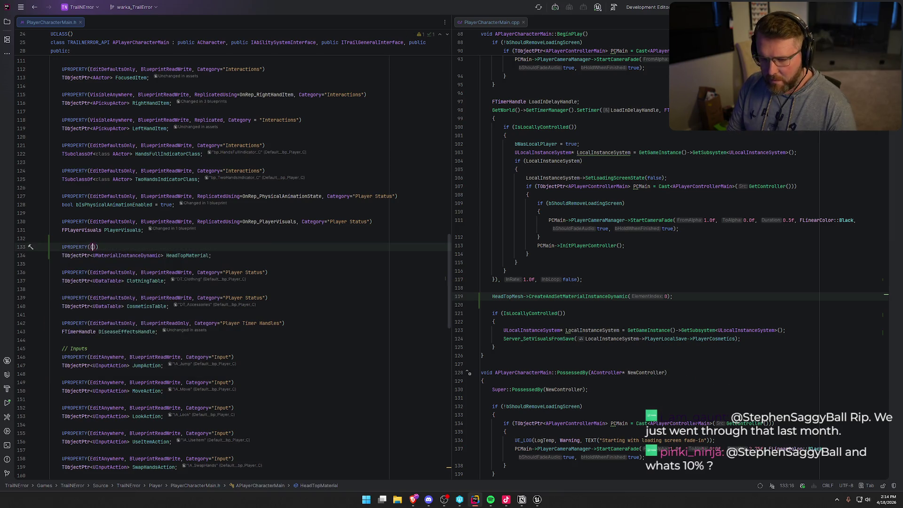
pyautogui.press('Down')
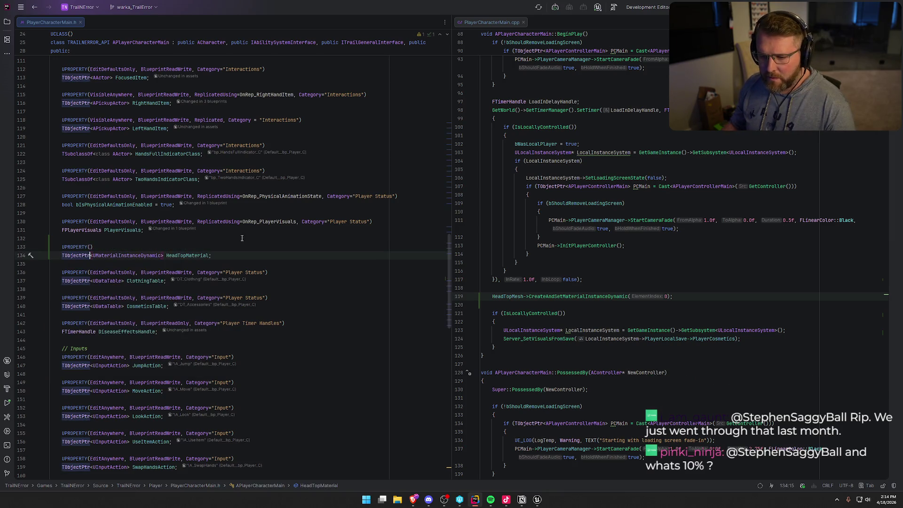
pyautogui.click(238, 255)
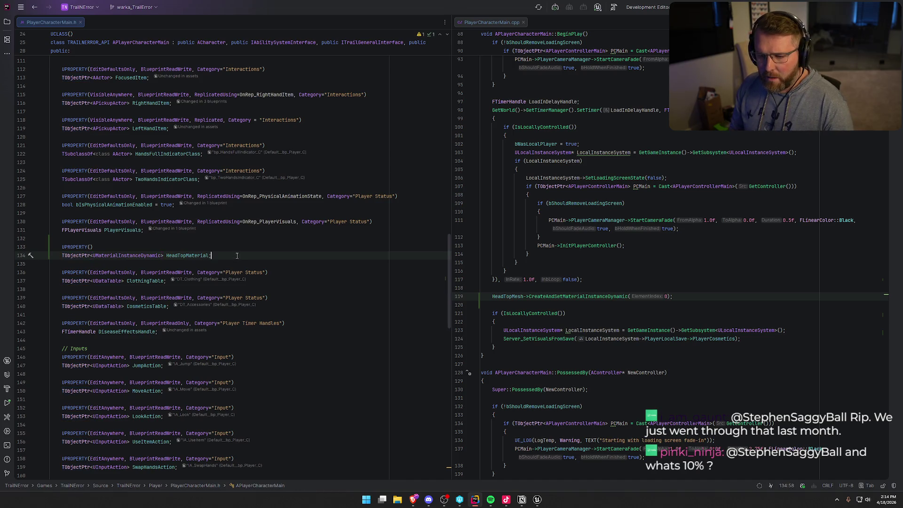
# Step: Duplicate the UPROPERTY HeadTopMaterial block into three more copies
pyautogui.press('Return')
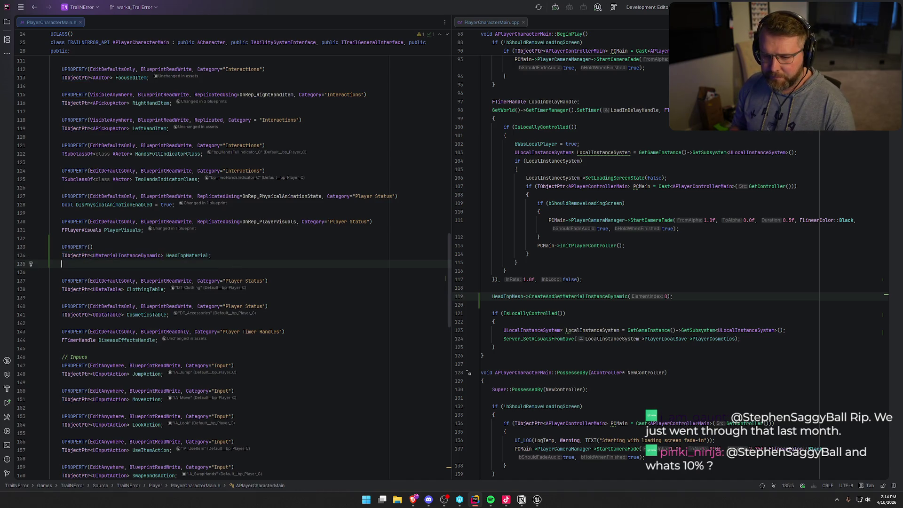
pyautogui.hotkey('shift', 'Up')
pyautogui.hotkey('shift', 'Up')
pyautogui.hotkey('ctrl', 'c')
pyautogui.press('Down')
pyautogui.press('Down')
pyautogui.press('Return')
pyautogui.hotkey('ctrl', 'v')
pyautogui.hotkey('ctrl', 'v')
pyautogui.hotkey('ctrl', 'v')
pyautogui.press('BackSpace')
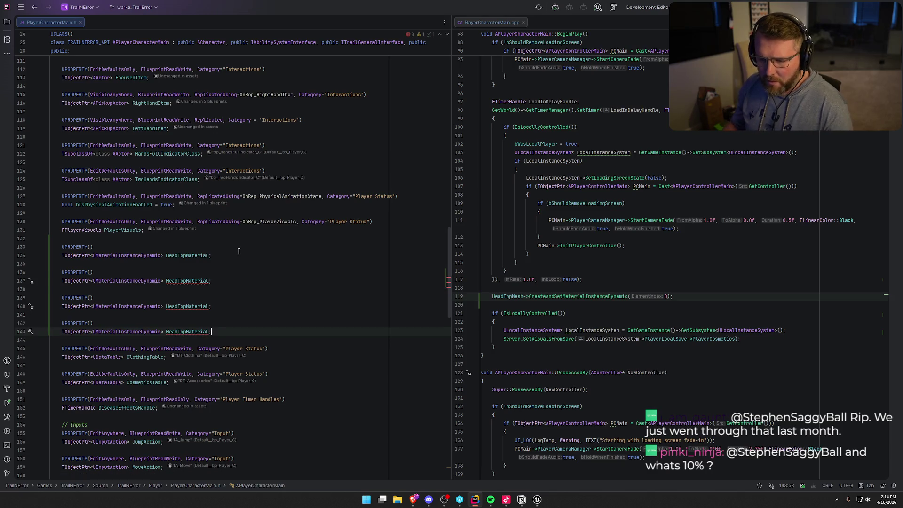
# Step: Rename the second copy's member to FacialHairMaterial
pyautogui.doubleClick(188, 281)
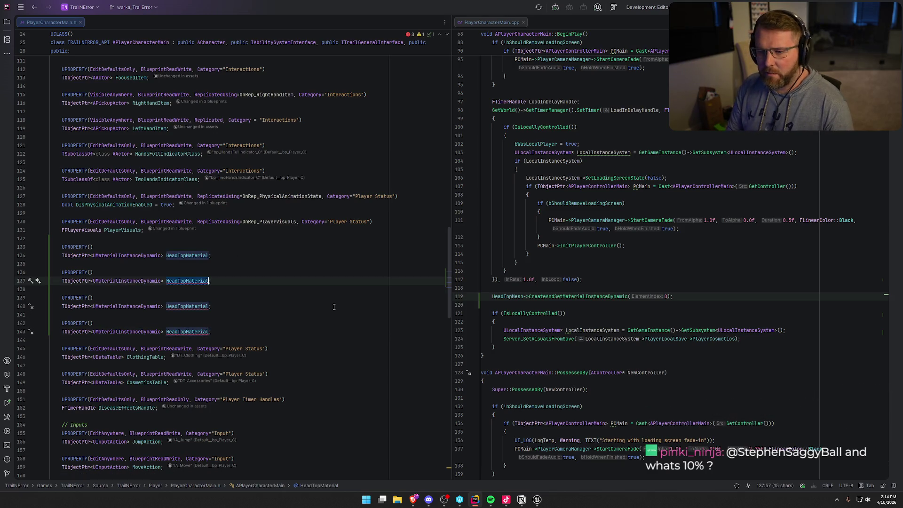
pyautogui.write('FacialHa')
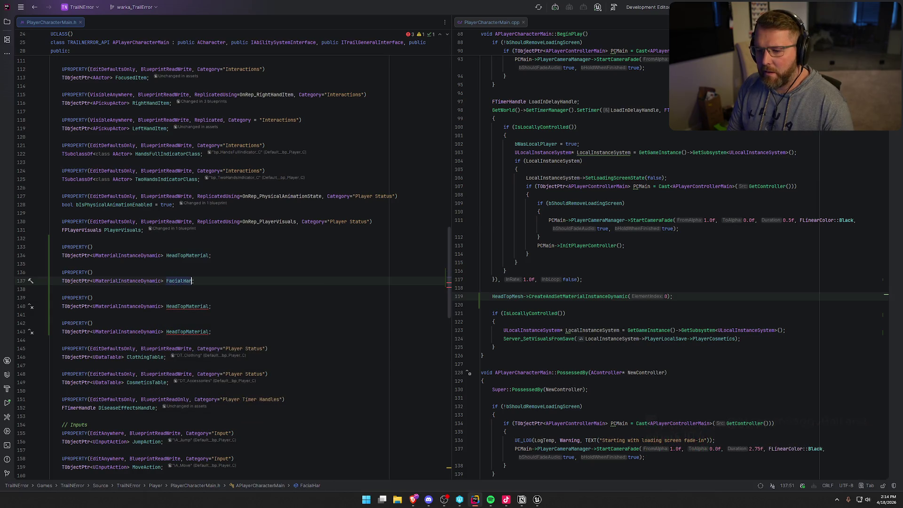
pyautogui.write('irMaterial')
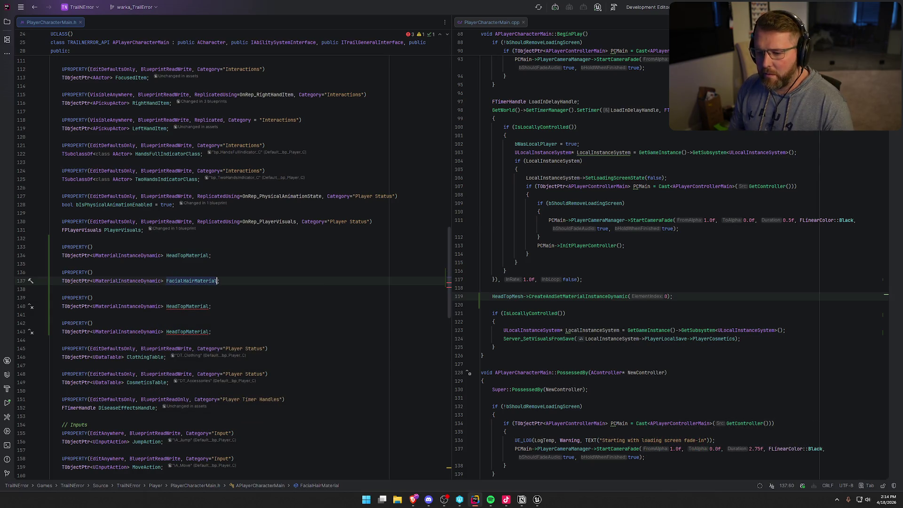
pyautogui.doubleClick(187, 306)
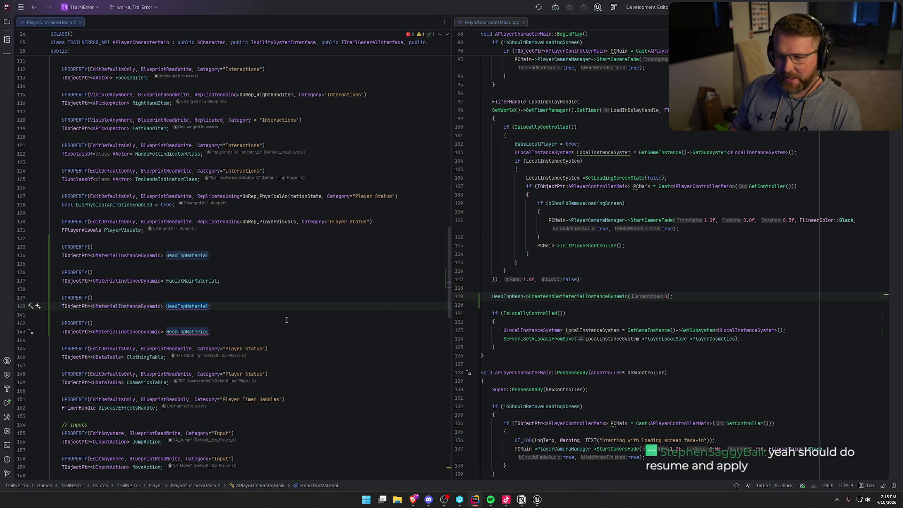
# Step: Rename the third HeadTopMaterial copy to HeadAccessoryMaterial
pyautogui.scroll(18, 299, 323)
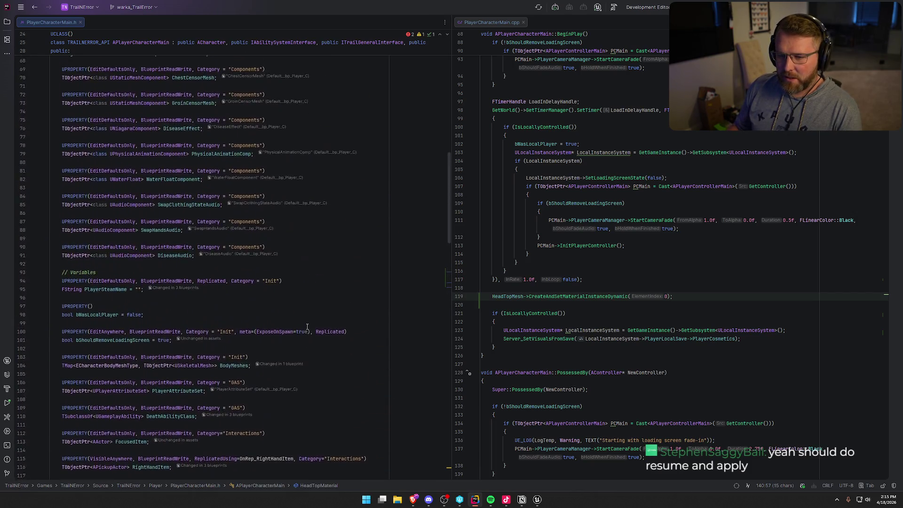
pyautogui.scroll(5, 308, 327)
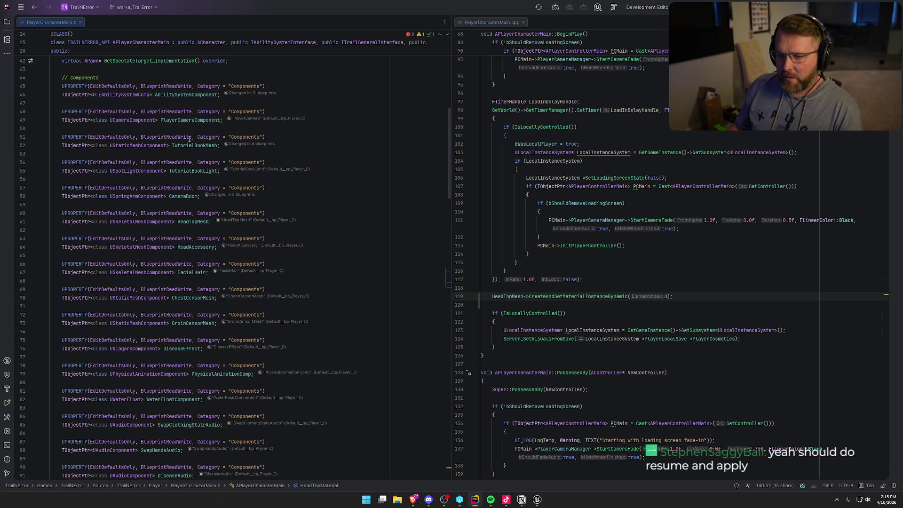
pyautogui.scroll(-20, 195, 255)
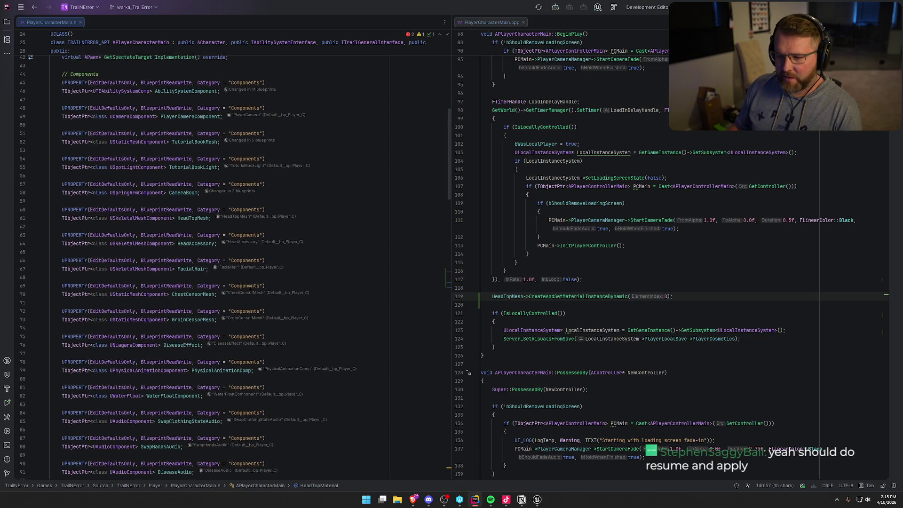
pyautogui.scroll(-4, 248, 347)
pyautogui.scroll(1, 248, 348)
pyautogui.write('Acc')
pyautogui.press('BackSpace')
pyautogui.press('BackSpace')
pyautogui.press('BackSpace')
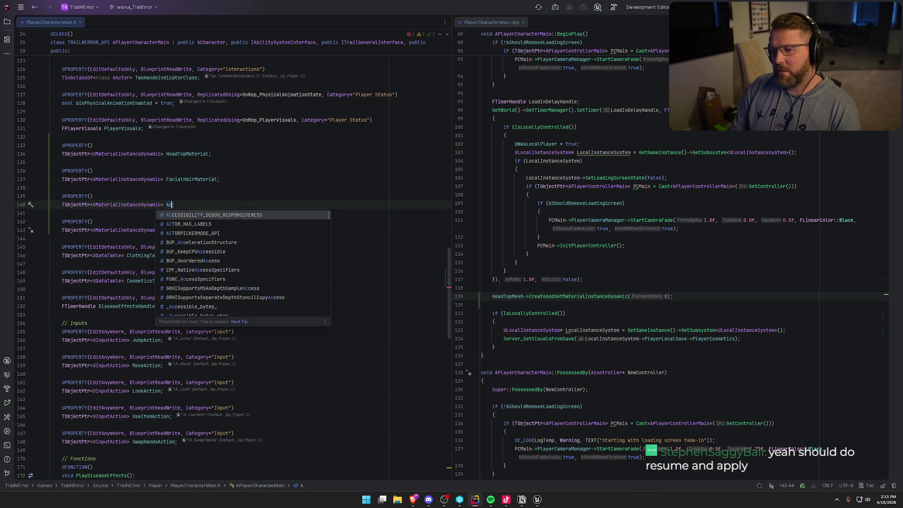
pyautogui.write('H')
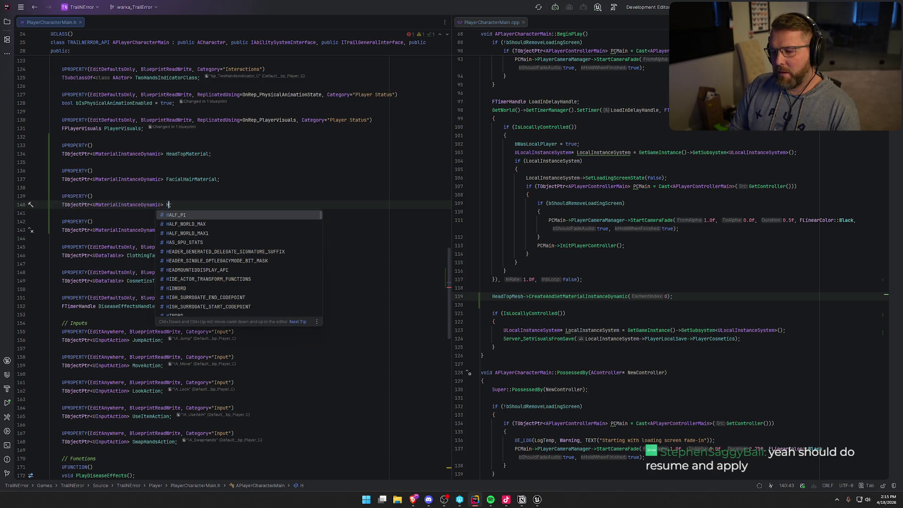
pyautogui.write('eadAcces')
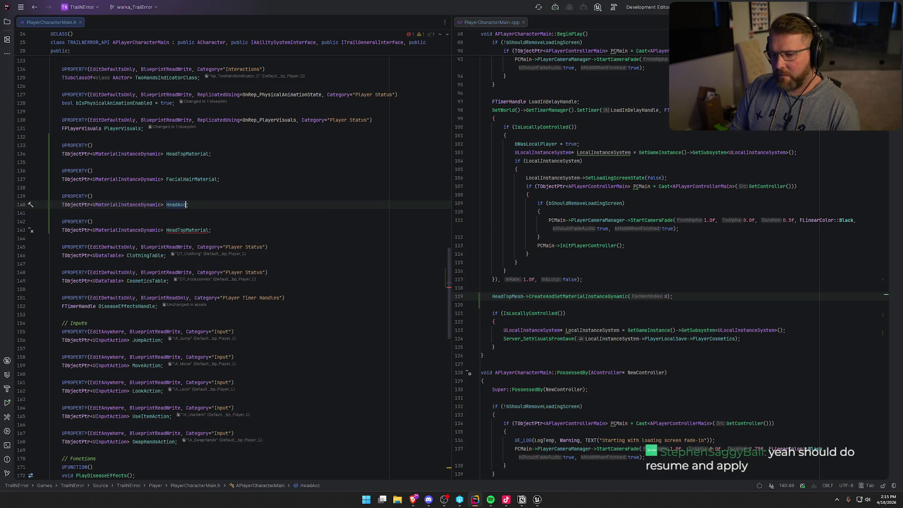
pyautogui.write('soryMaterial')
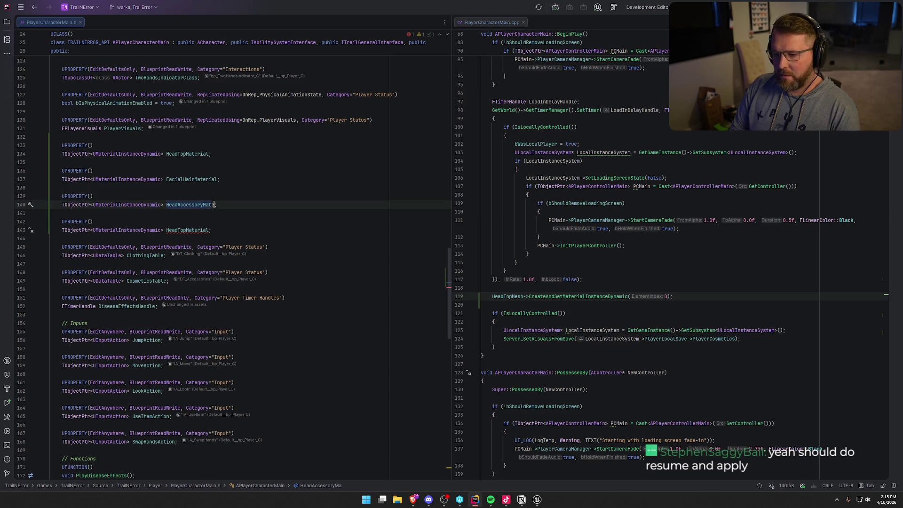
# Step: Move the HeadAccessoryMaterial declaration up so it sits above FacialHairMaterial
pyautogui.press('End')
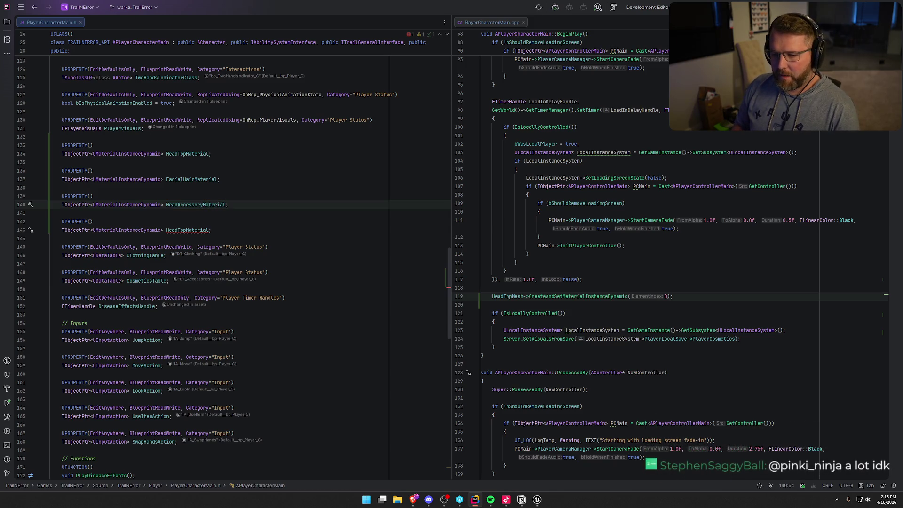
pyautogui.press('shift')
pyautogui.press('shift')
pyautogui.press('Escape')
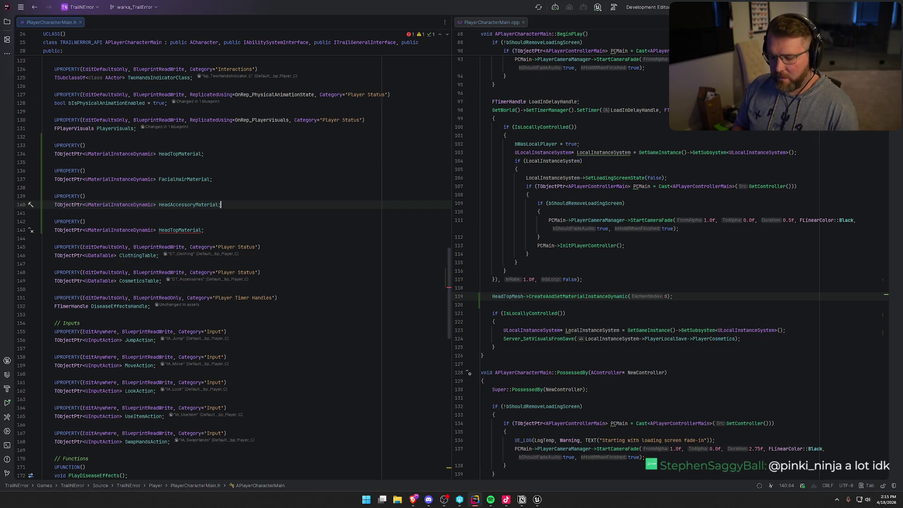
pyautogui.hotkey('alt', 'shift', 'Up')
pyautogui.hotkey('alt', 'shift', 'Up')
pyautogui.hotkey('alt', 'shift', 'Up')
pyautogui.press('Down')
pyautogui.hotkey('alt', 'shift', 'Down')
pyautogui.hotkey('alt', 'shift', 'Down')
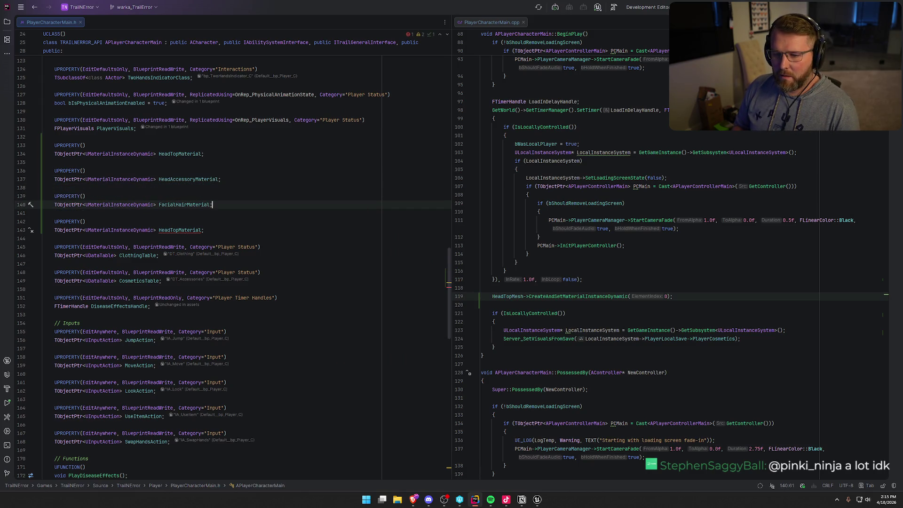
pyautogui.click(201, 230)
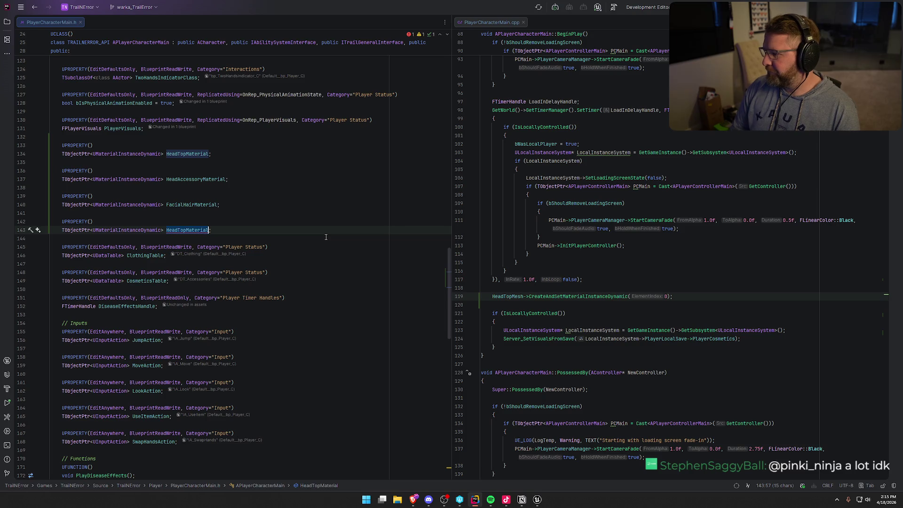
pyautogui.scroll(-5, 619, 366)
pyautogui.scroll(-10, 619, 366)
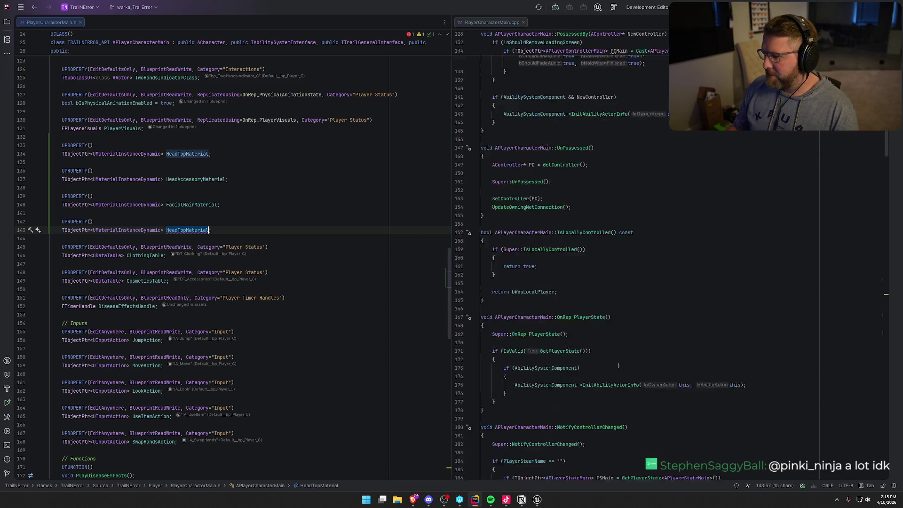
pyautogui.scroll(-3, 576, 319)
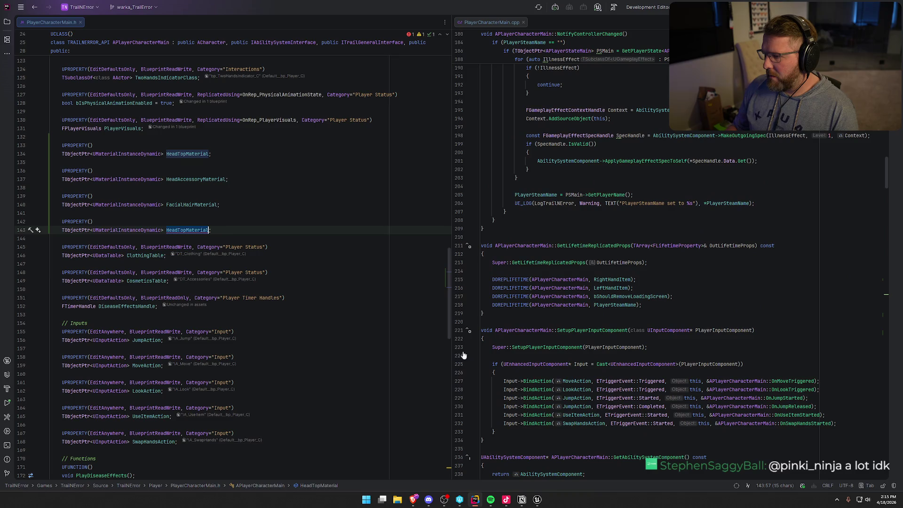
pyautogui.scroll(-5, 658, 162)
pyautogui.scroll(-15, 628, 370)
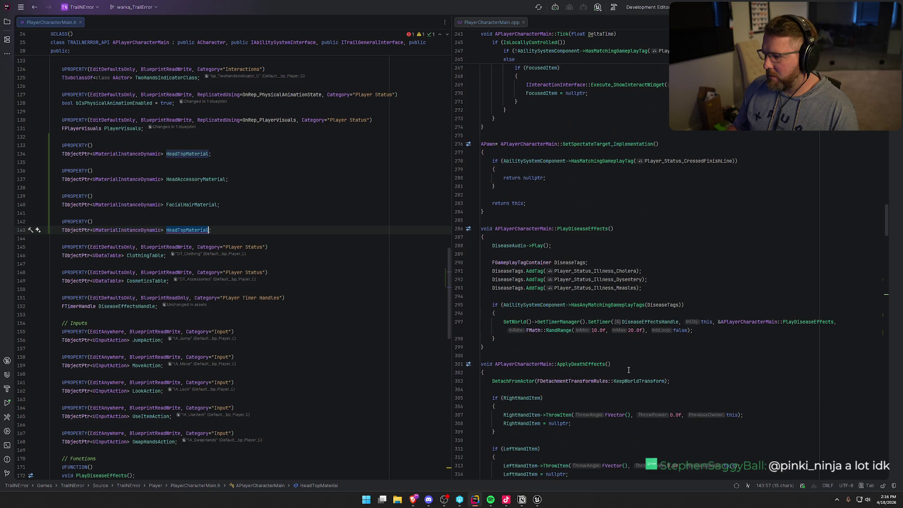
pyautogui.scroll(-15, 629, 370)
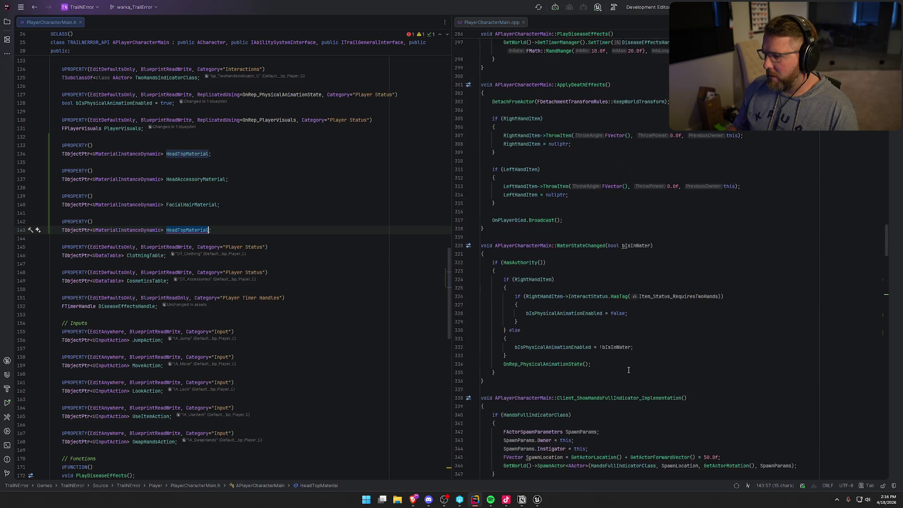
pyautogui.scroll(-10, 629, 370)
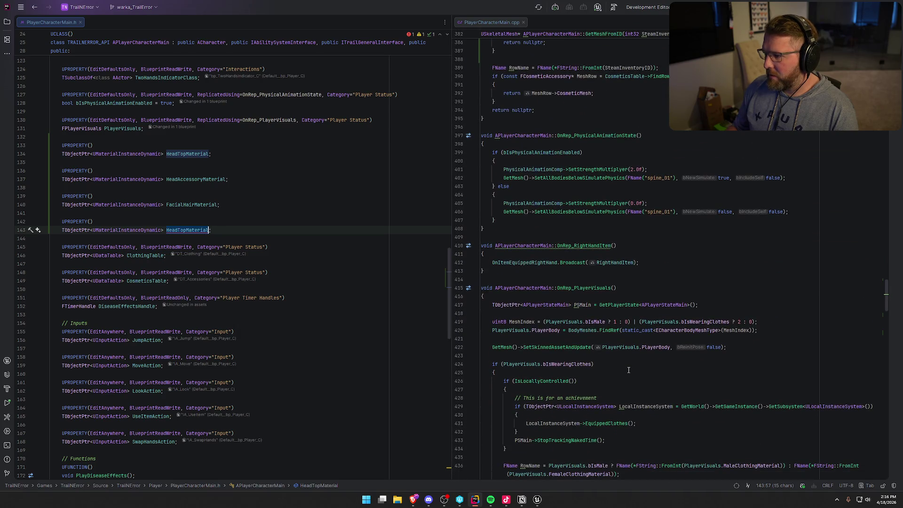
pyautogui.scroll(-5, 628, 370)
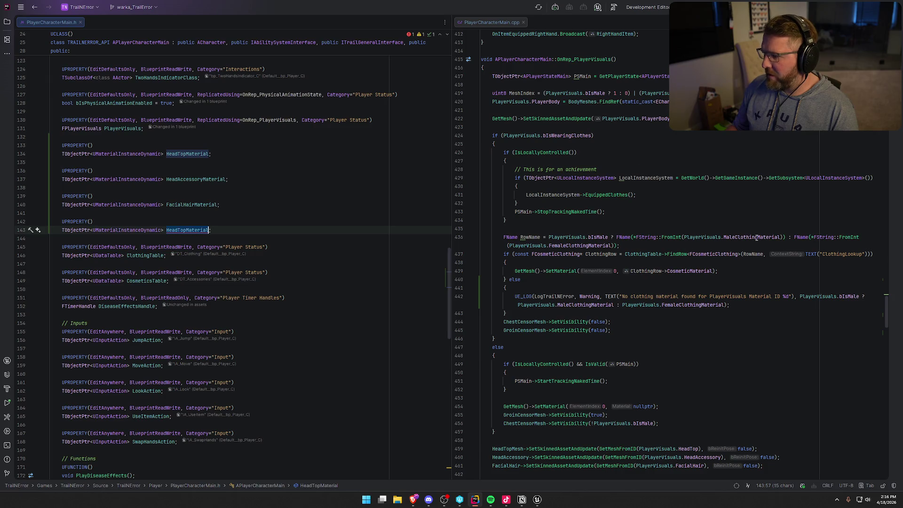
pyautogui.moveTo(757, 238)
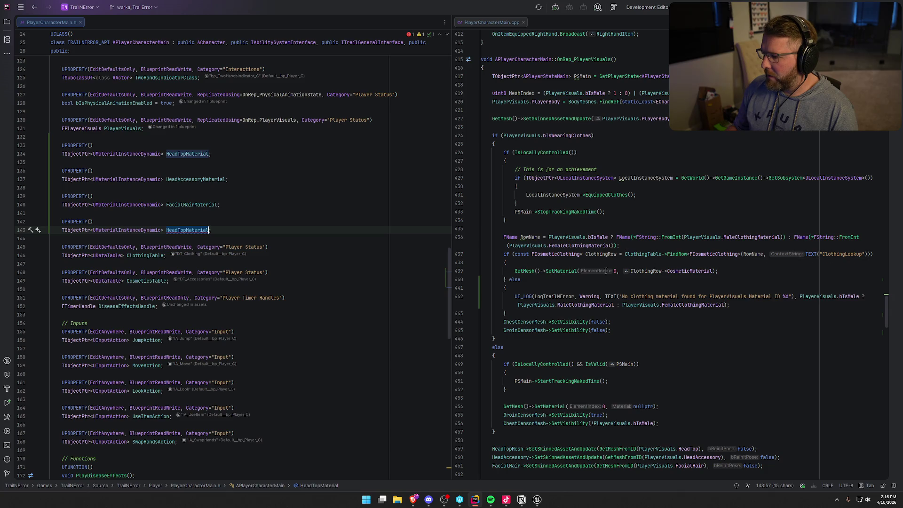
pyautogui.moveTo(692, 273)
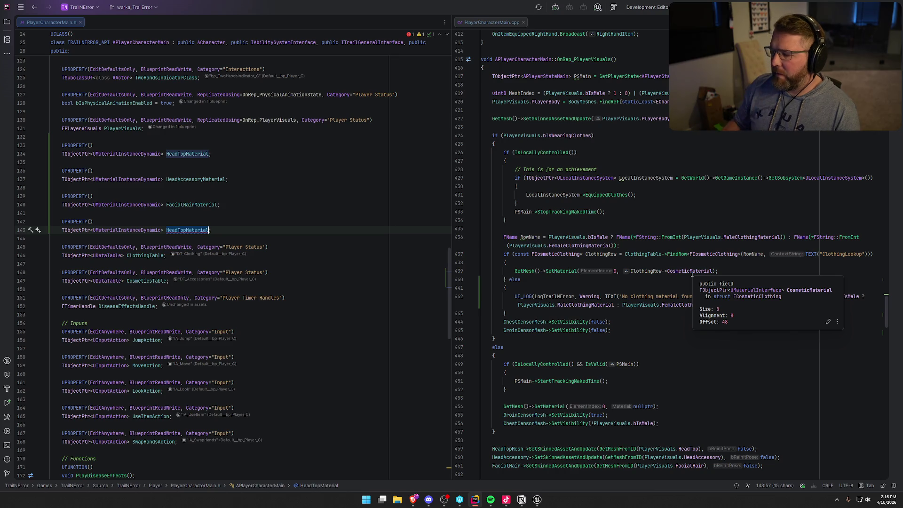
pyautogui.click(537, 499)
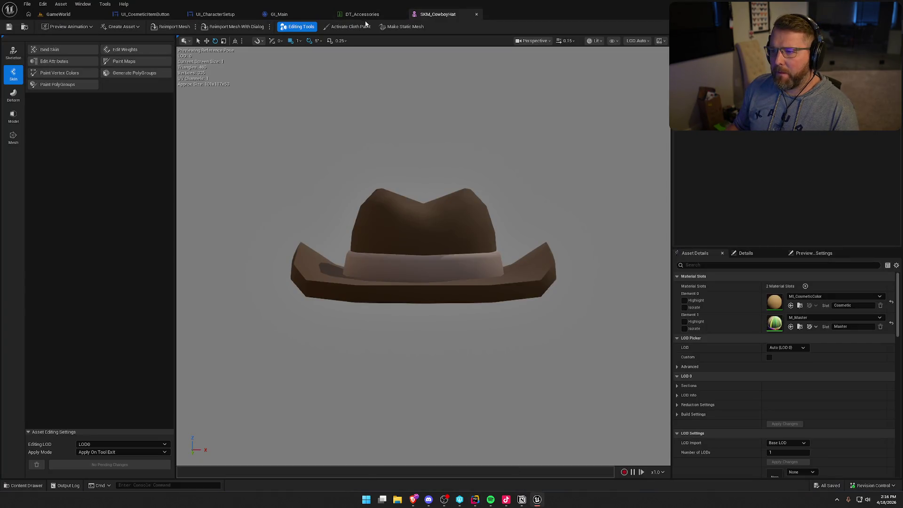
# Step: Bring up Unreal Editor's DT_Accessories tab and open the DT_Clothing data table
pyautogui.click(396, 14)
pyautogui.click(25, 27)
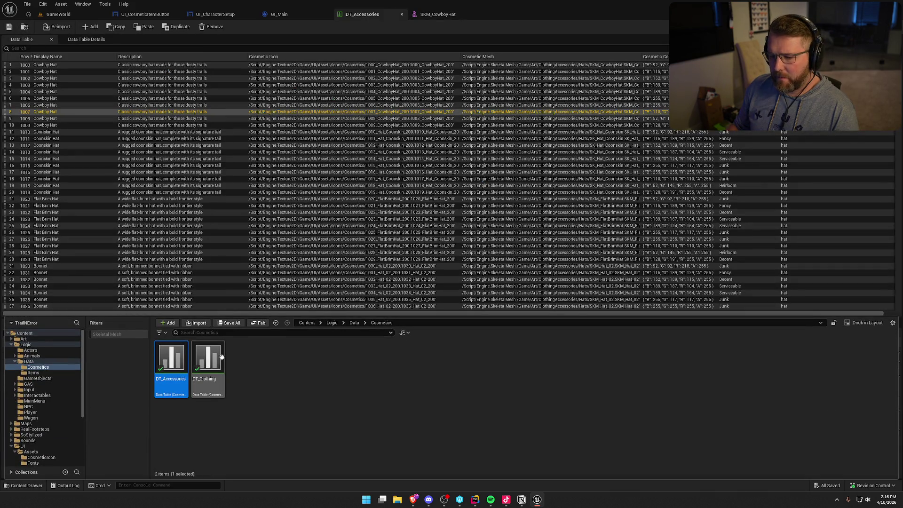
pyautogui.doubleClick(207, 359)
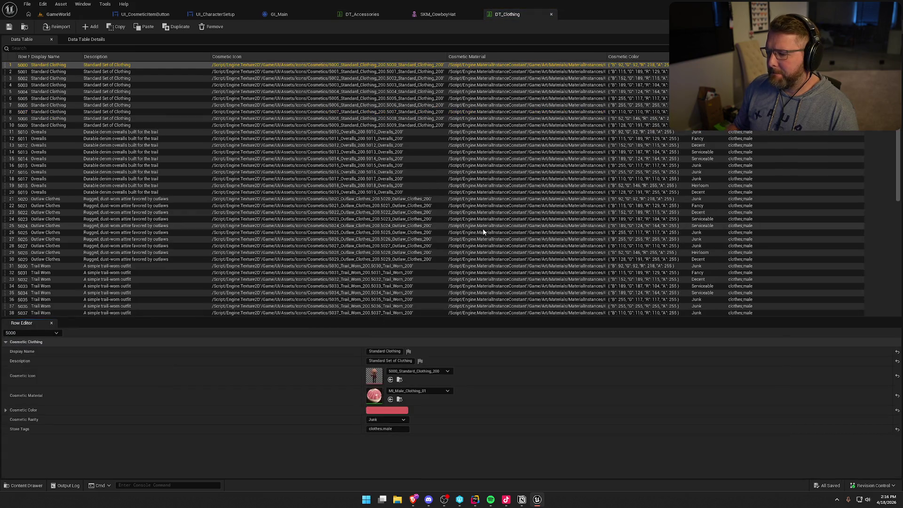
# Step: Review clothing rows 5001 through 5016 for colour and rarity, then return to Rider
pyautogui.click(508, 71)
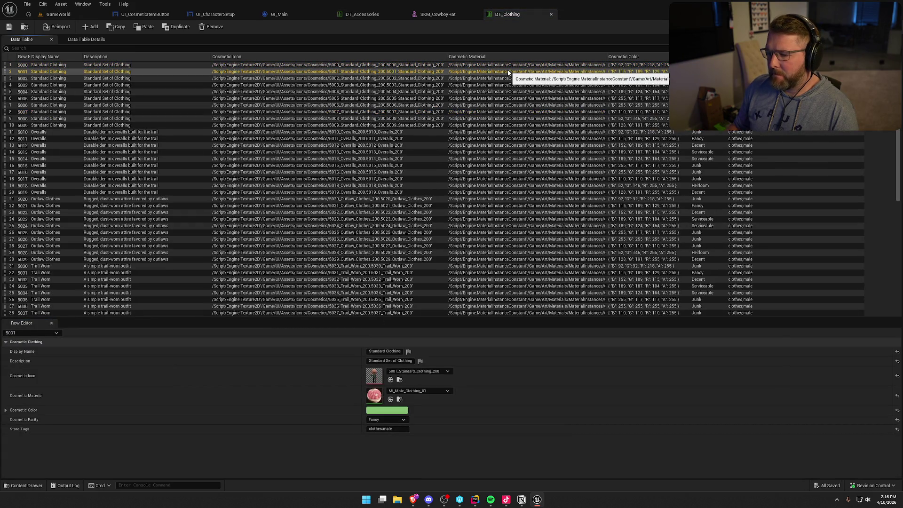
pyautogui.press('Down')
pyautogui.press('Down')
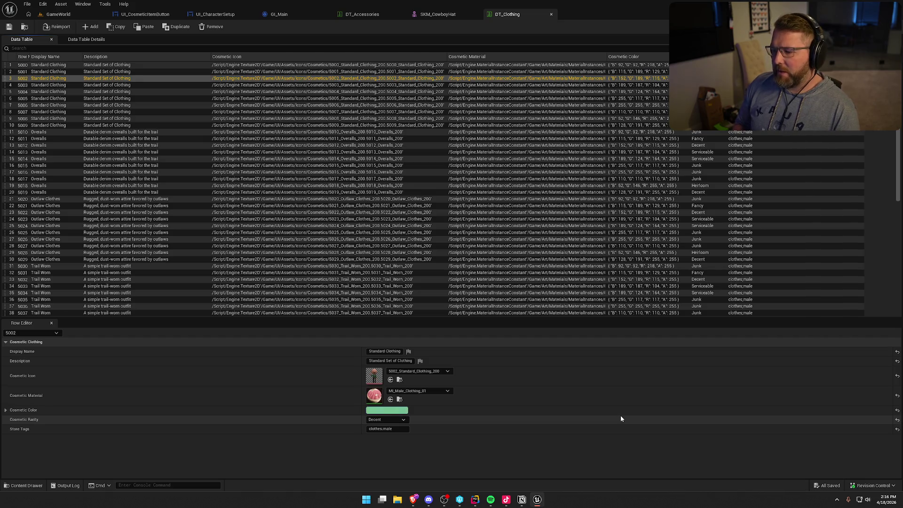
pyautogui.press('Down')
pyautogui.press('Down')
pyautogui.press('Down')
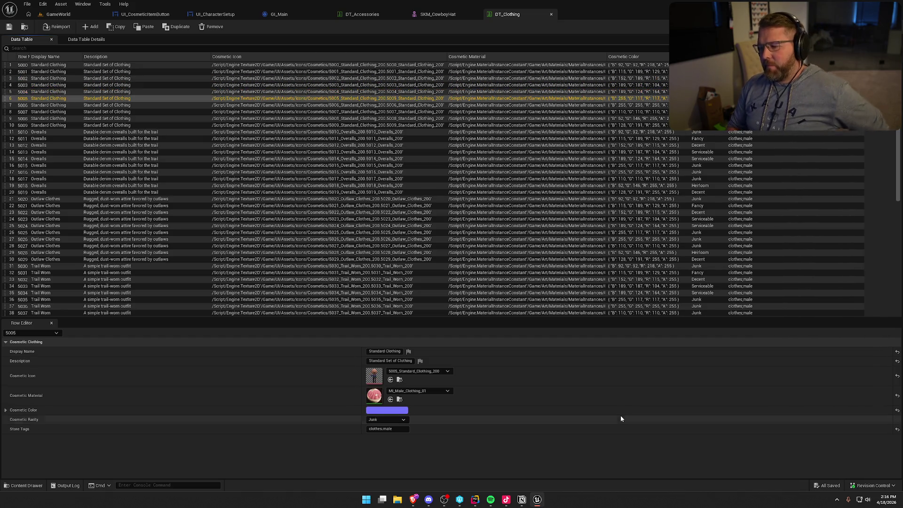
pyautogui.press('Down')
pyautogui.press('Down')
pyautogui.press('Down')
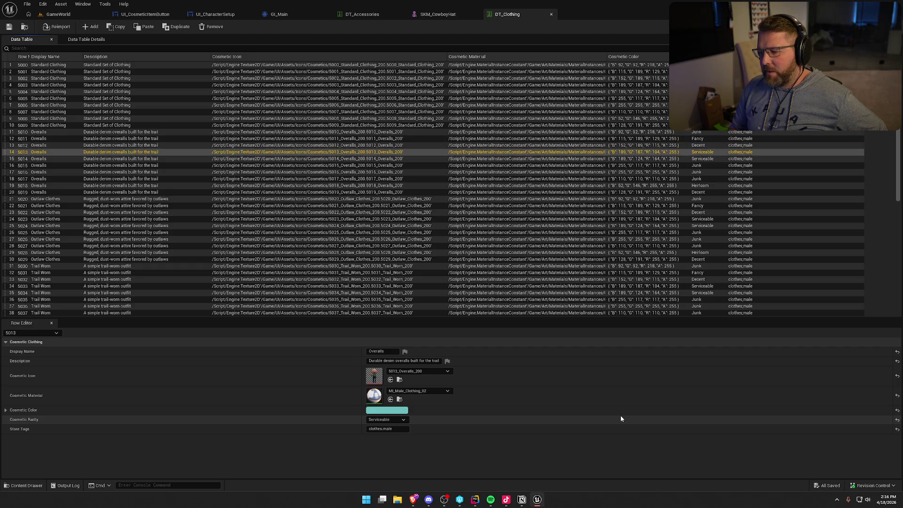
pyautogui.press('Up')
pyautogui.press('Up')
pyautogui.press('Up')
pyautogui.press('Down')
pyautogui.press('Up')
pyautogui.press('Up')
pyautogui.press('Up')
pyautogui.press('Up')
pyautogui.press('Up')
pyautogui.press('Down')
pyautogui.press('Down')
pyautogui.press('Down')
pyautogui.press('Down')
pyautogui.press('Up')
pyautogui.press('Up')
pyautogui.press('Up')
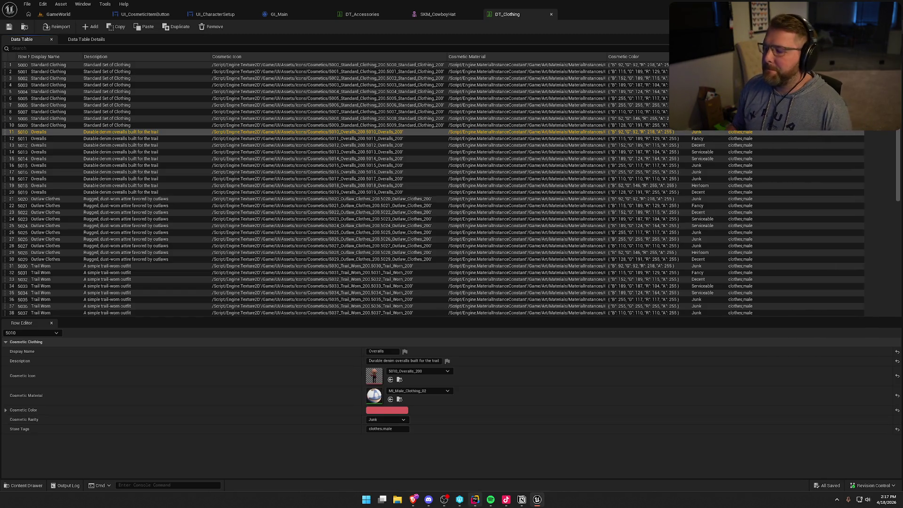
pyautogui.click(482, 502)
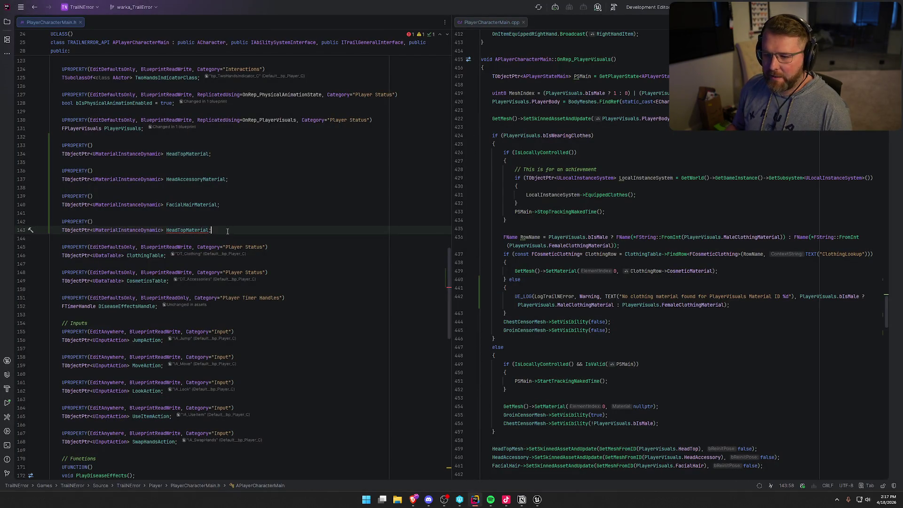
# Step: Delete the leftover duplicate HeadTopMaterial declaration
pyautogui.hotkey('shift', 'Up')
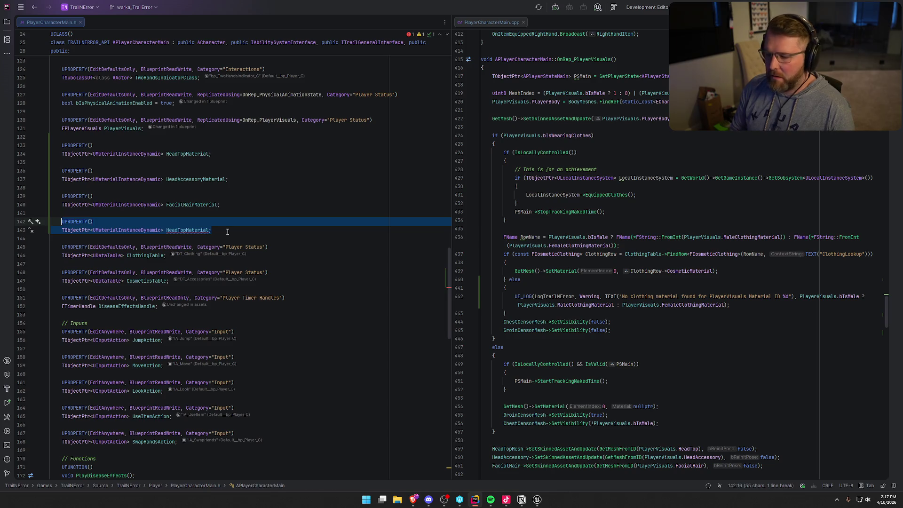
pyautogui.press('BackSpace')
pyautogui.press('BackSpace')
pyautogui.press('BackSpace')
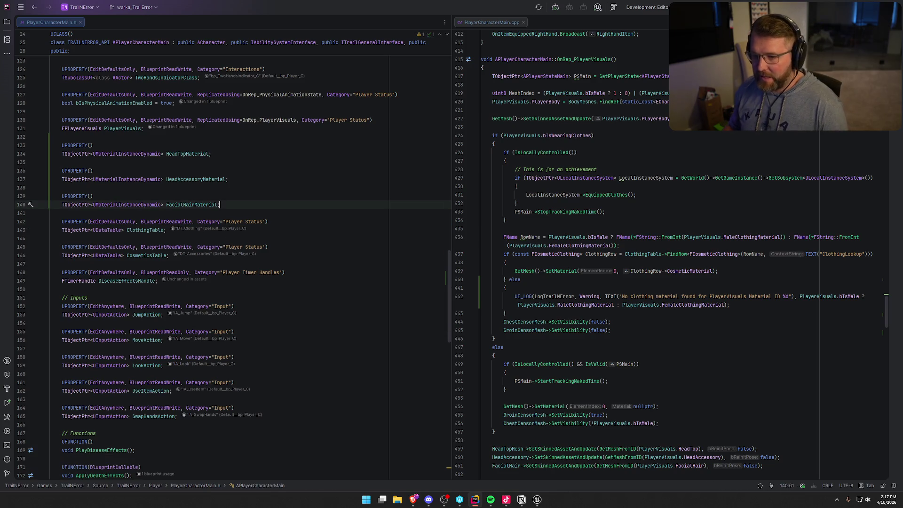
pyautogui.scroll(20, 651, 207)
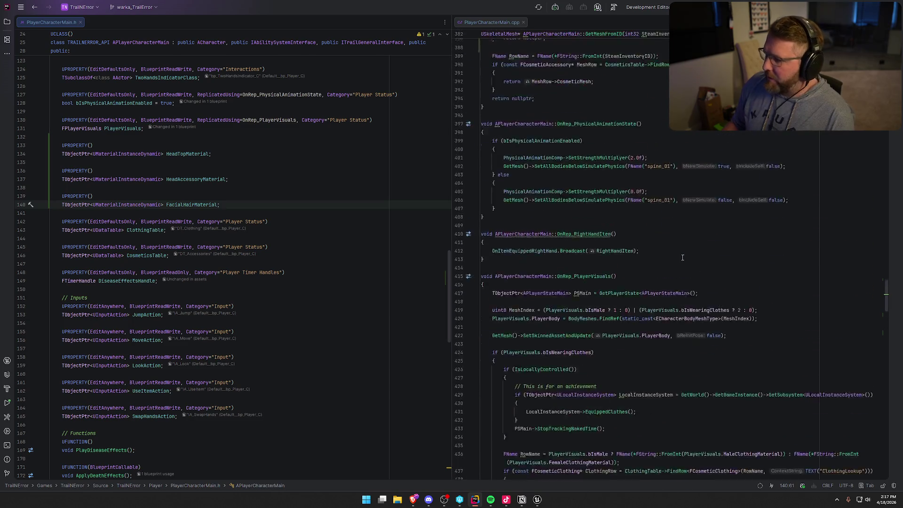
pyautogui.scroll(-15, 763, 277)
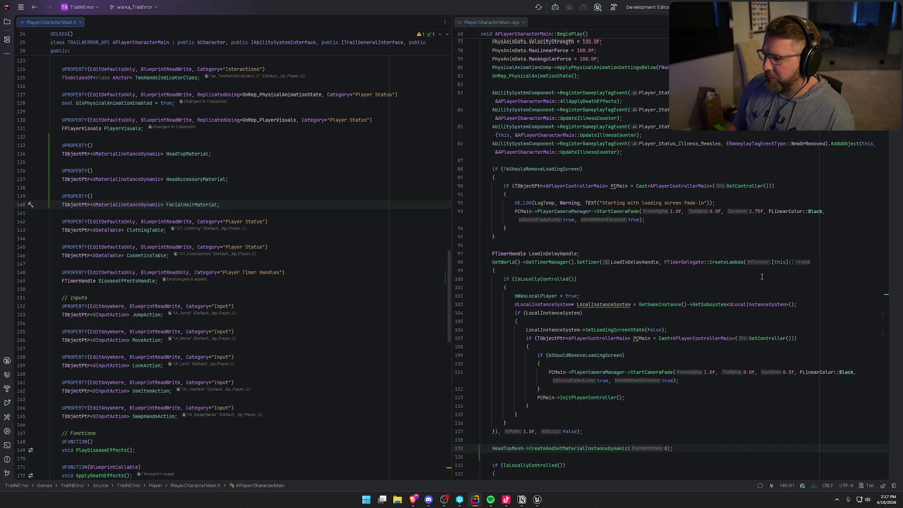
pyautogui.scroll(-8, 762, 277)
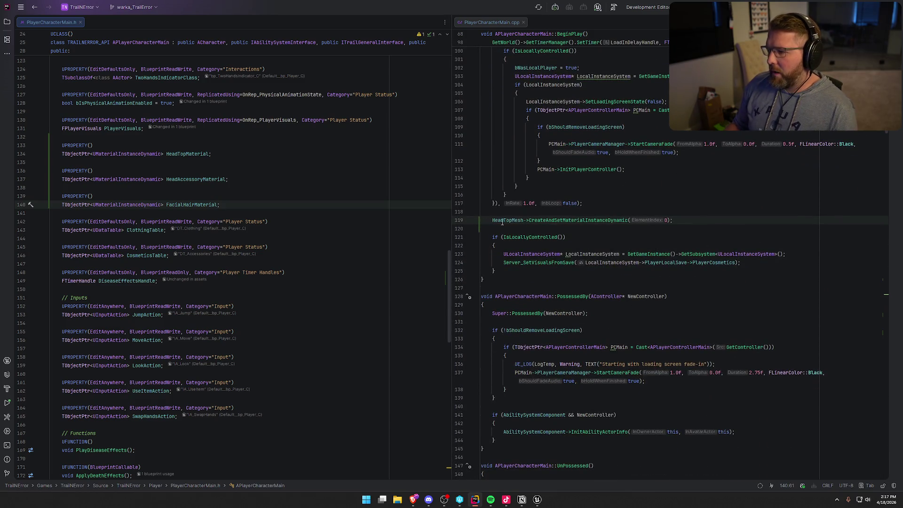
# Step: In BeginPlay, assign HeadTopMaterial a dynamic material instance created from HeadTopMesh
pyautogui.click(492, 221)
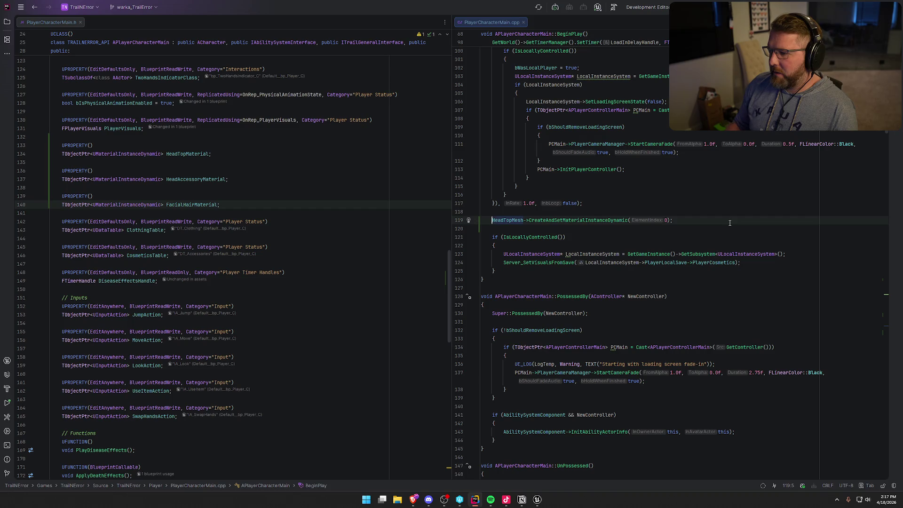
pyautogui.write('HeadT')
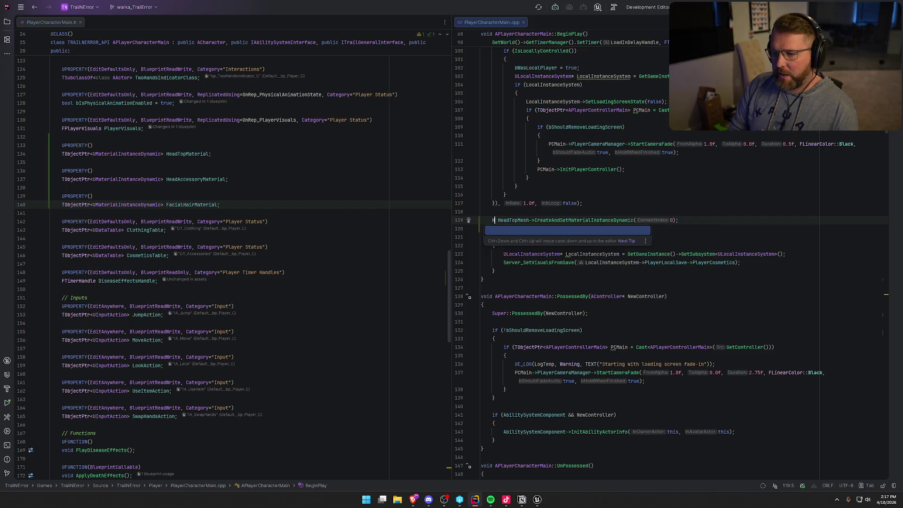
pyautogui.write('opMesh->Crea')
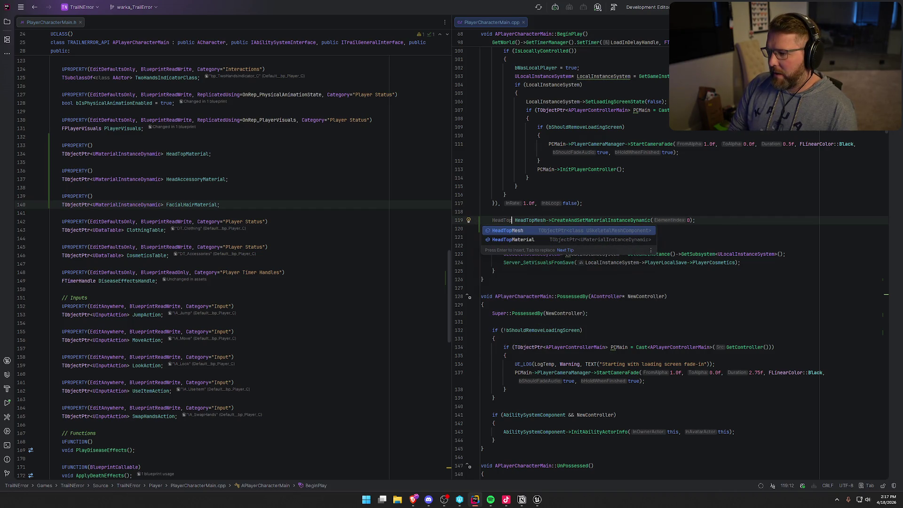
pyautogui.press('Return')
pyautogui.write('=')
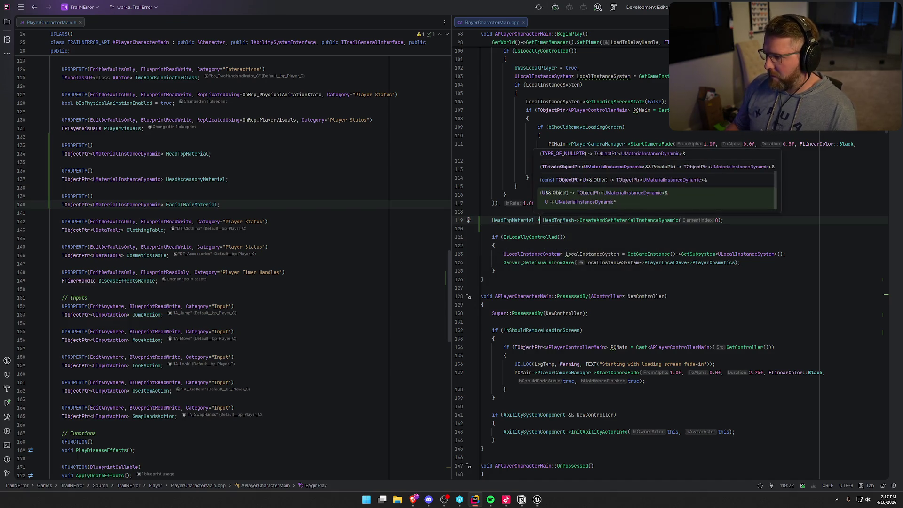
pyautogui.press('Down')
# Step: Add a line assigning HeadAccessoryMaterial its CreateAndSetMaterialInstanceDynamic(0) result
pyautogui.moveTo(608, 220)
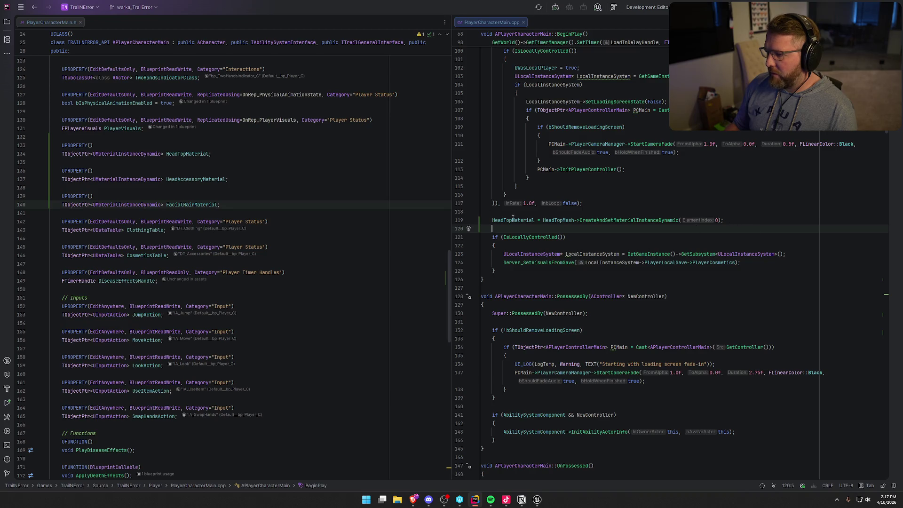
pyautogui.hotkey('ctrl', 'Return')
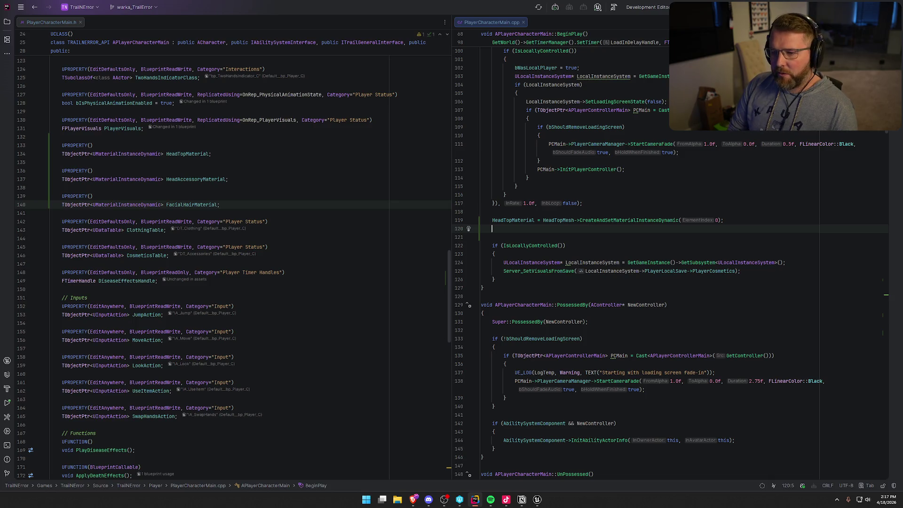
pyautogui.write('Head')
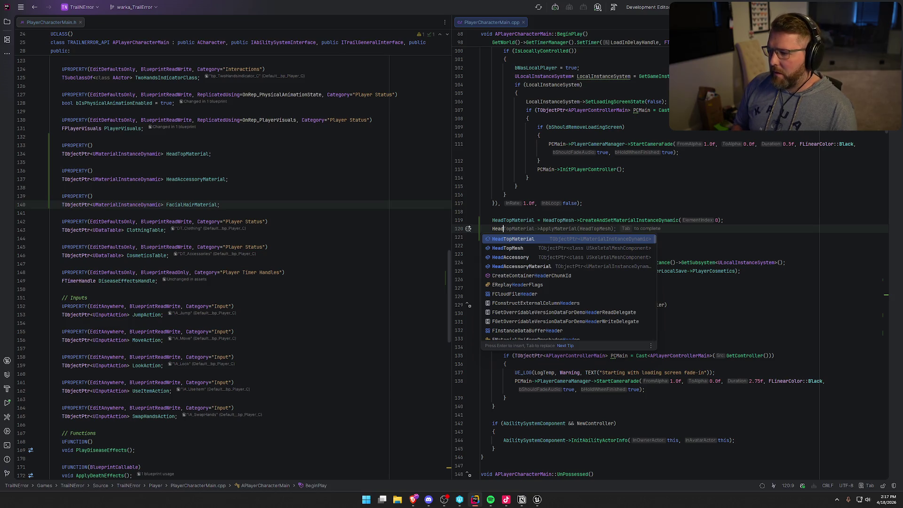
pyautogui.press('Down')
pyautogui.press('Down')
pyautogui.press('Down')
pyautogui.press('Return')
pyautogui.write('=')
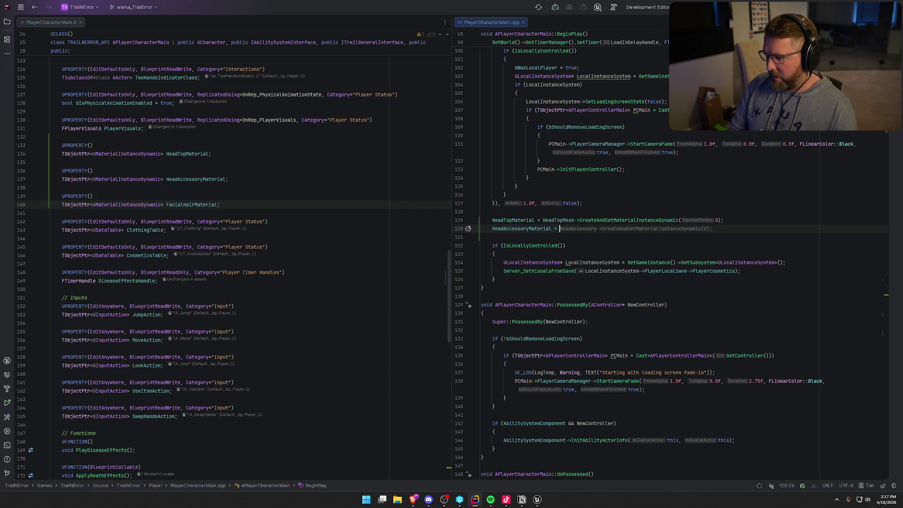
pyautogui.press('Tab')
# Step: Add a line assigning FacialHairMaterial its CreateAndSetMaterialInstanceDynamic(0) result
pyautogui.press('Return')
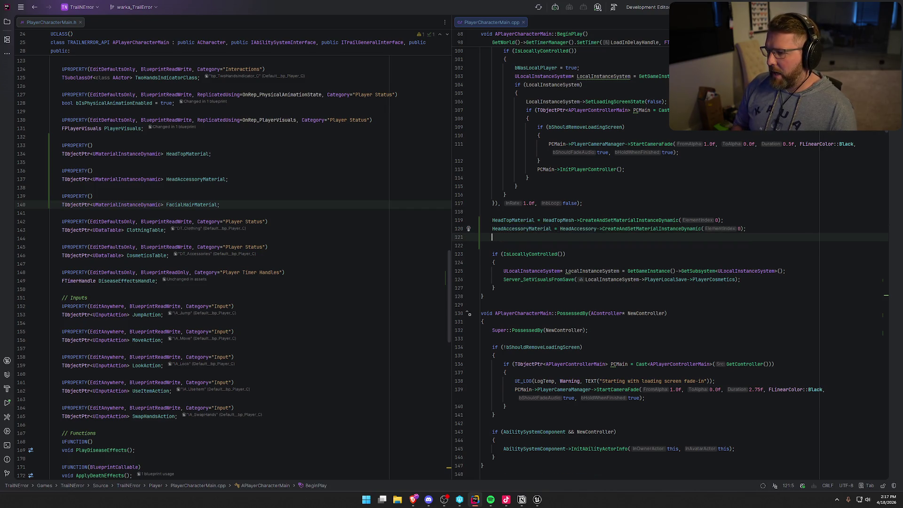
pyautogui.write('Fa')
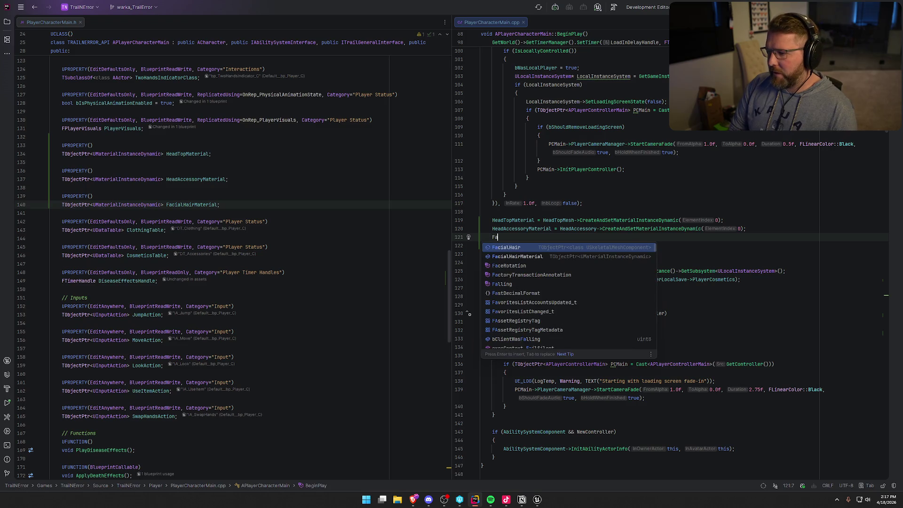
pyautogui.press('Down')
pyautogui.press('Return')
pyautogui.write('=')
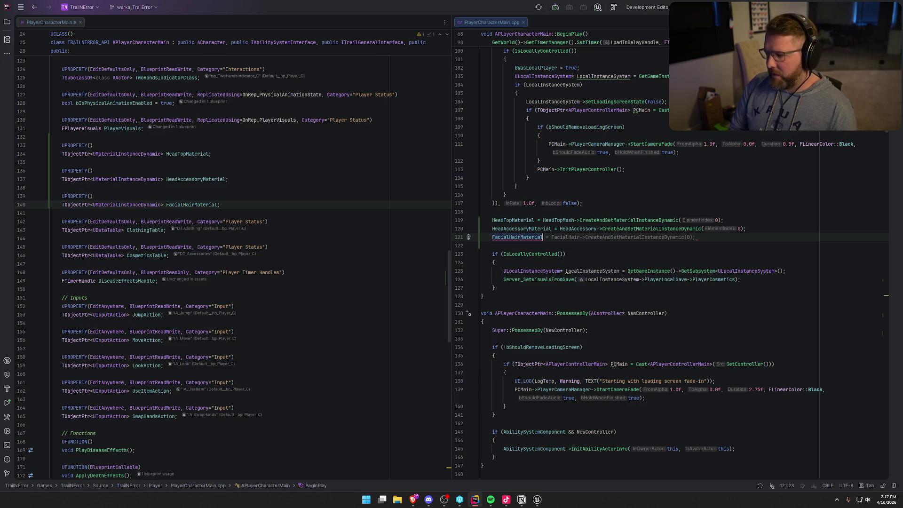
pyautogui.press('Tab')
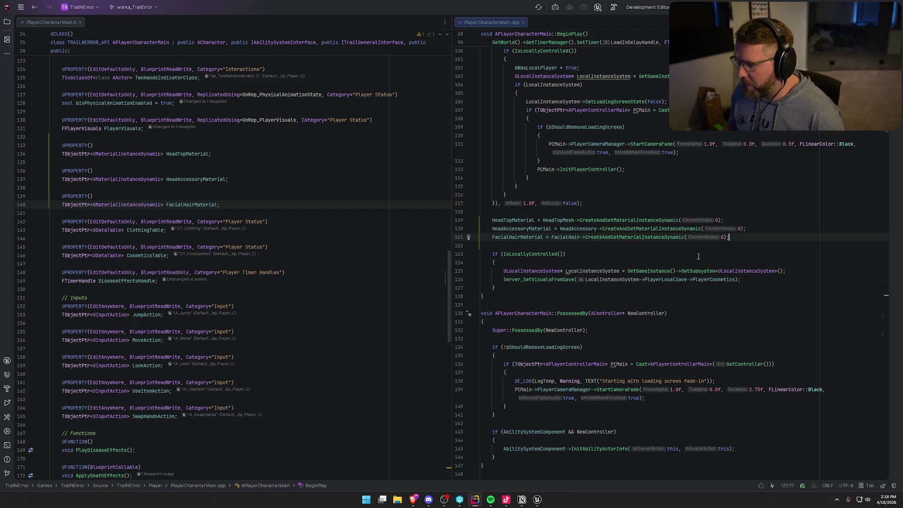
pyautogui.scroll(-4, 664, 278)
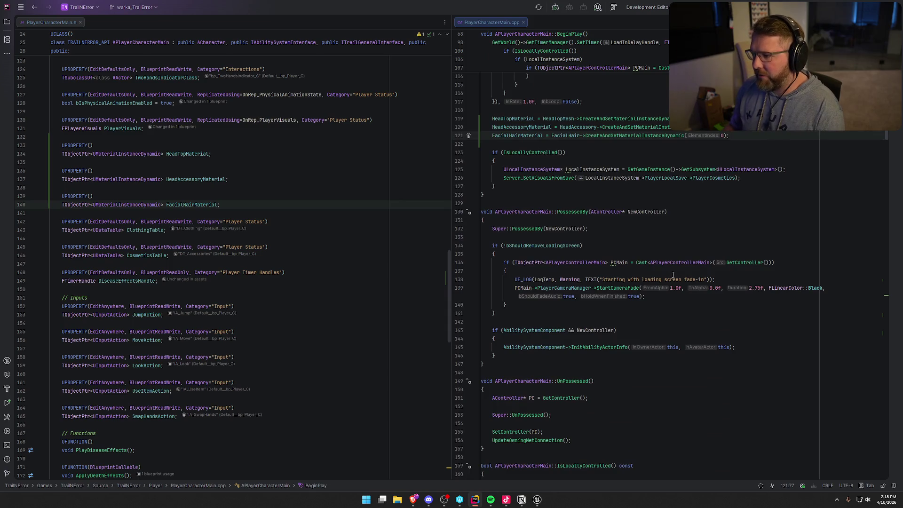
# Step: Search 'playervis' and place the cursor after OnRep_PlayerVisuals' HeadTopMesh SetSkinnedAssetUpdate line
pyautogui.scroll(-1, 673, 275)
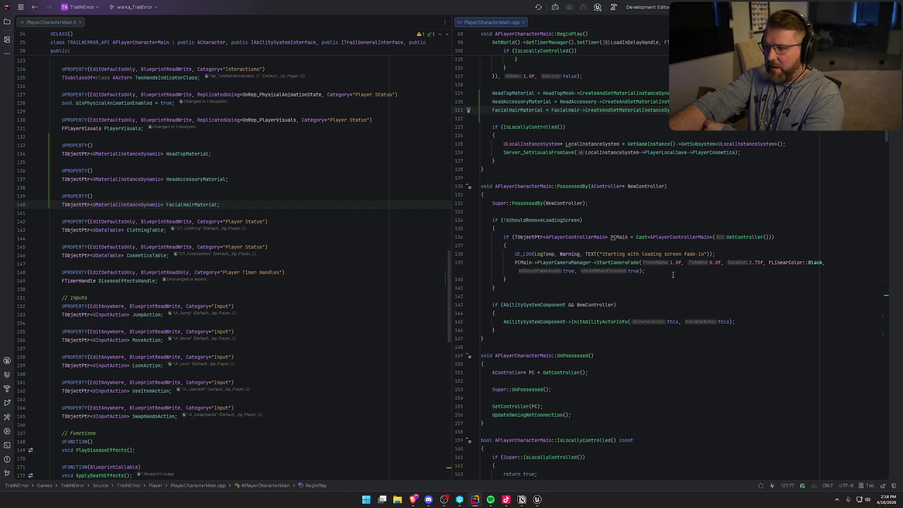
pyautogui.scroll(-10, 725, 398)
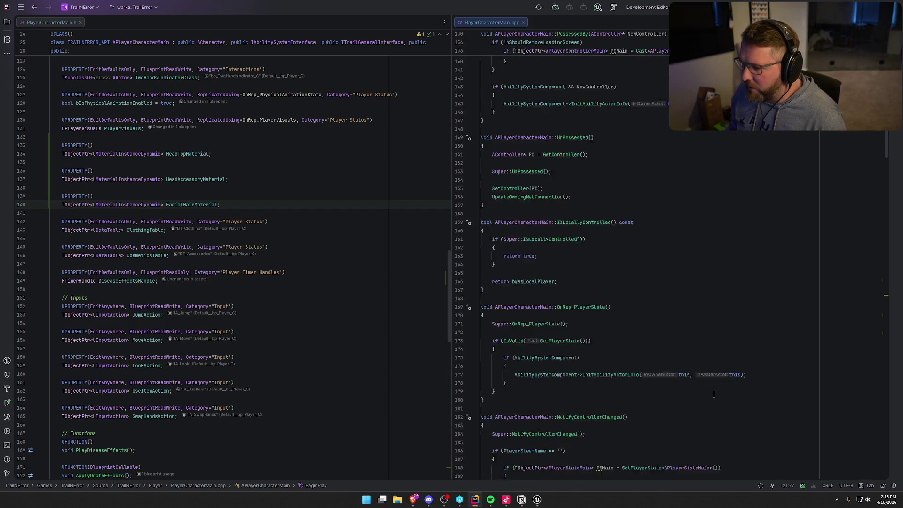
pyautogui.scroll(-7, 704, 335)
pyautogui.scroll(-20, 704, 335)
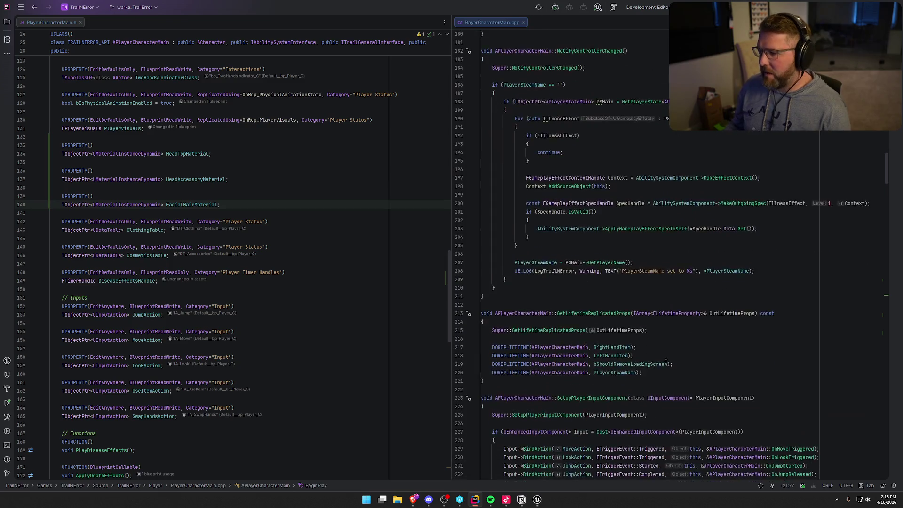
pyautogui.scroll(-5, 678, 357)
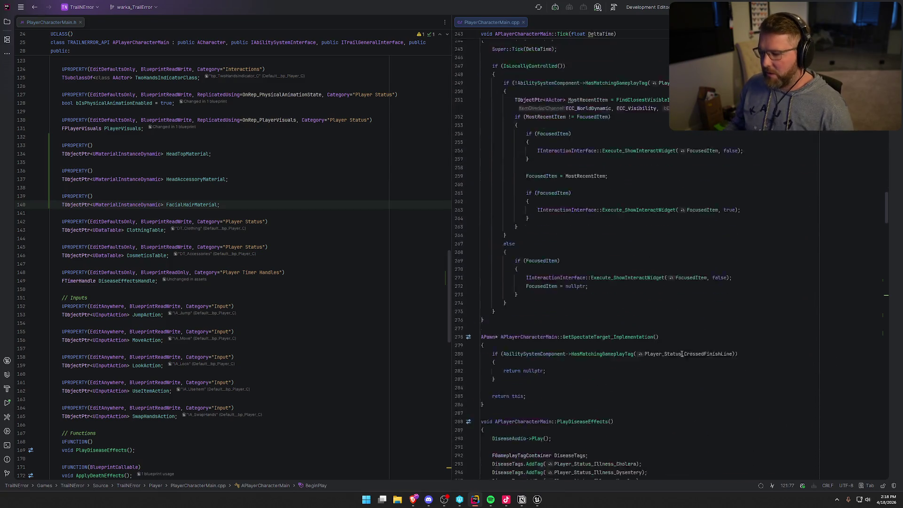
pyautogui.hotkey('ctrl', 'f')
pyautogui.write('playervis')
pyautogui.scroll(-5, 681, 353)
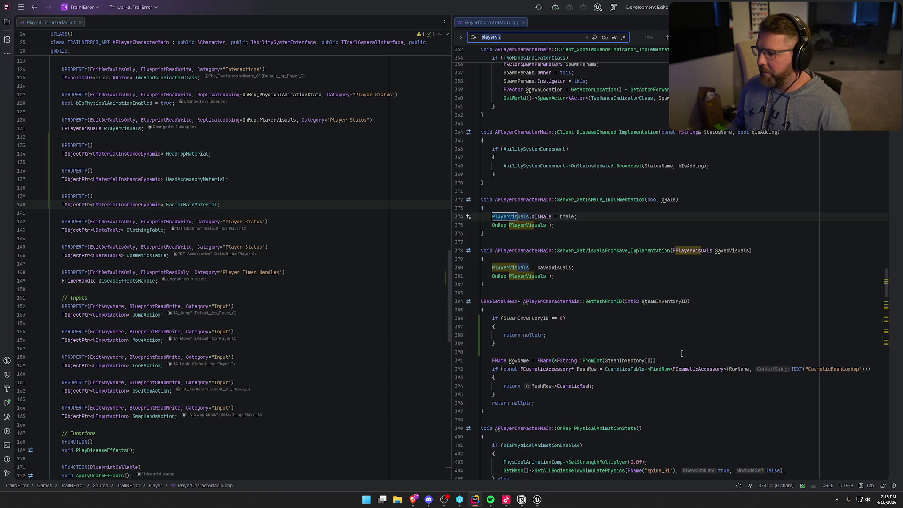
pyautogui.keyDown('ctrl'); pyautogui.click(529, 224); pyautogui.keyUp('ctrl')
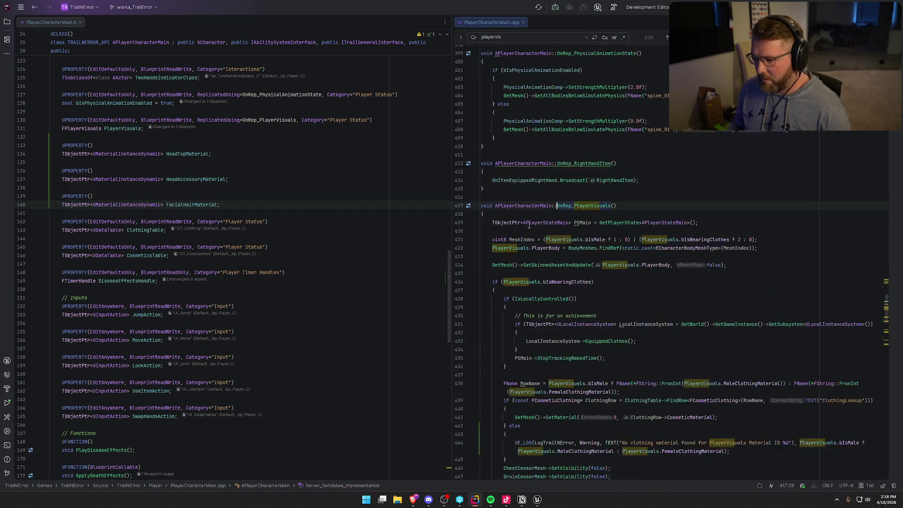
pyautogui.scroll(-1, 619, 289)
pyautogui.click(682, 228)
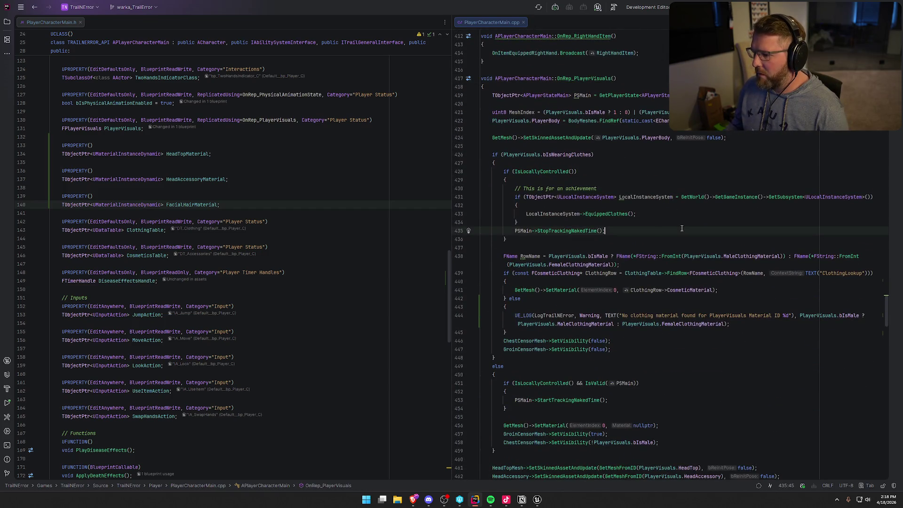
pyautogui.scroll(-10, 673, 235)
pyautogui.click(763, 188)
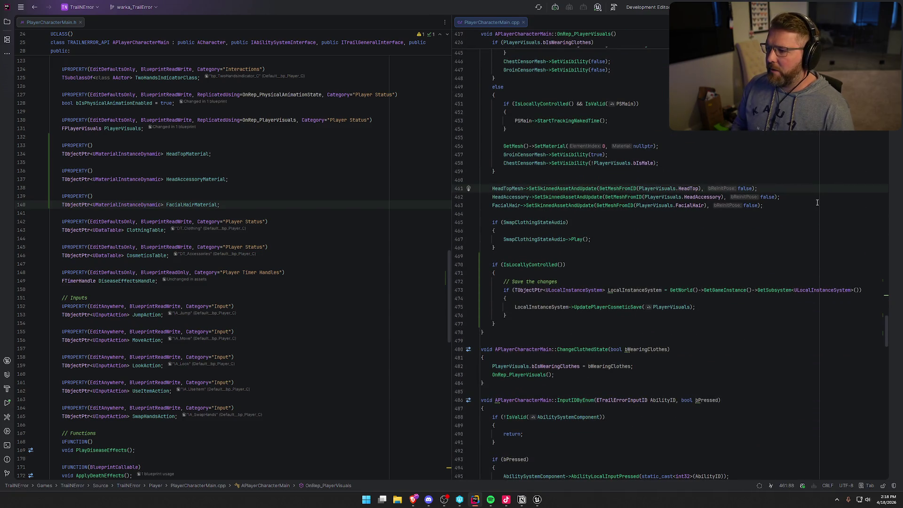
# Step: Start HeadTopMaterial->SetVectorParameterValue(FName("Color"), PlayerVisuals…) below HeadTopMesh, dropping HeadTopColor
pyautogui.press('Up')
pyautogui.press('Down')
pyautogui.press('Return')
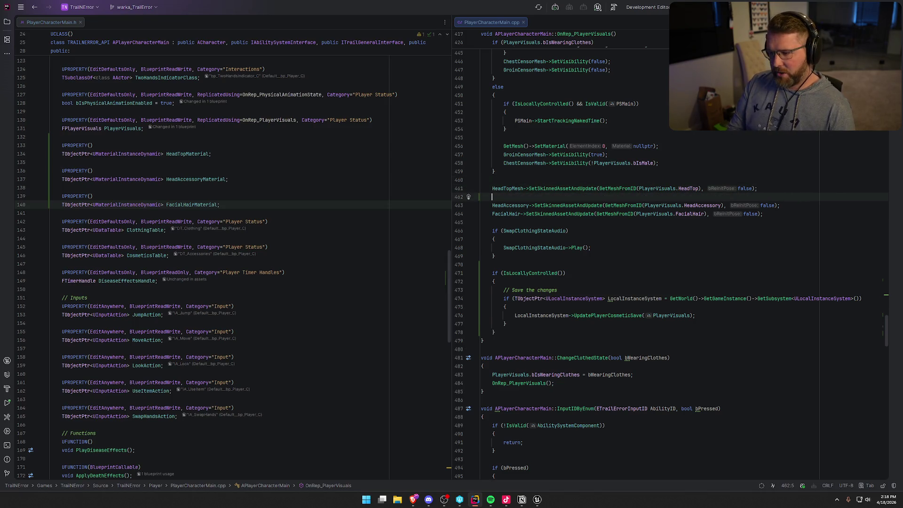
pyautogui.write('HeadTop')
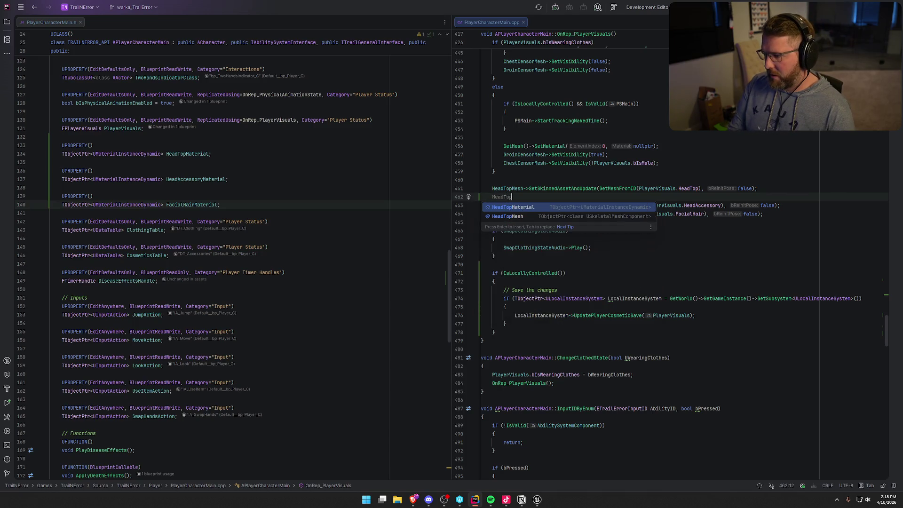
pyautogui.write('Material->Set')
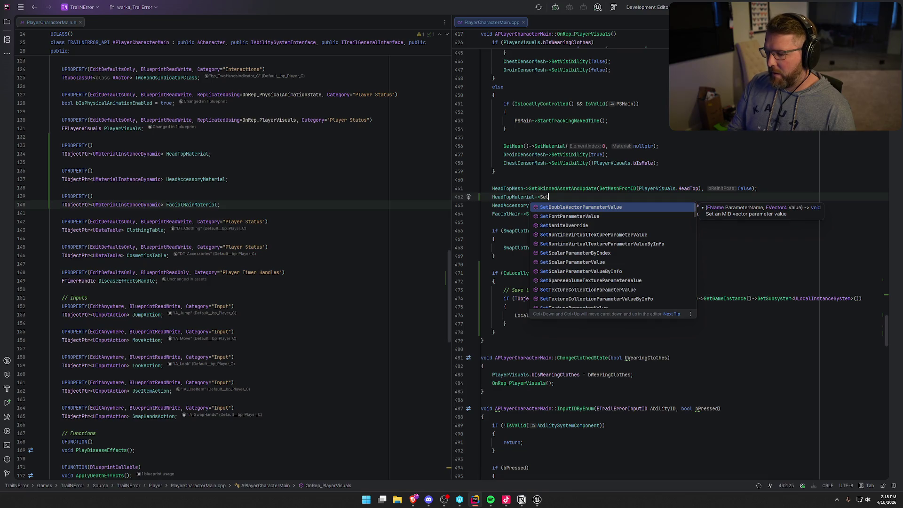
pyautogui.write('Vec')
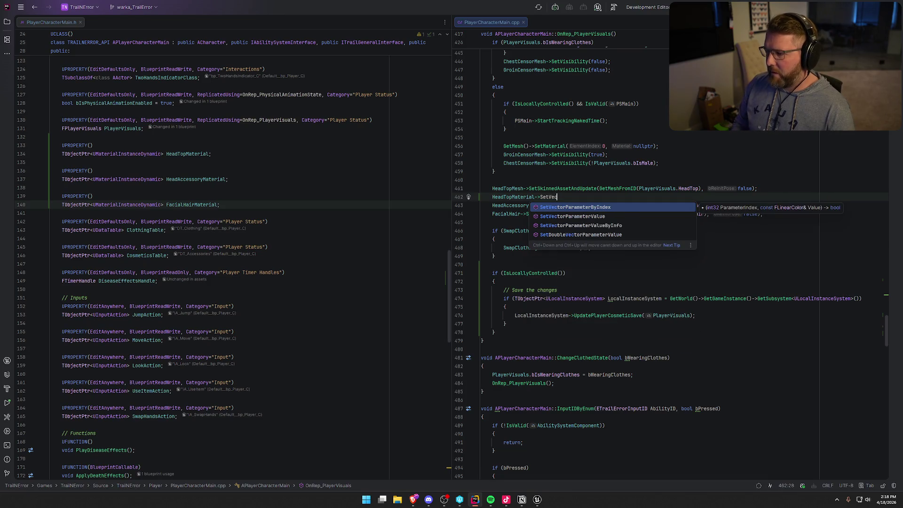
pyautogui.press('Down')
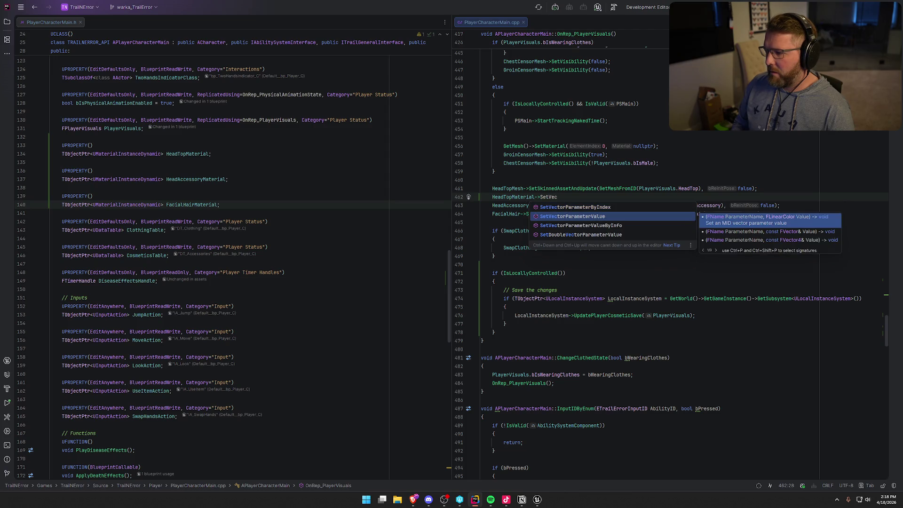
pyautogui.press('Return')
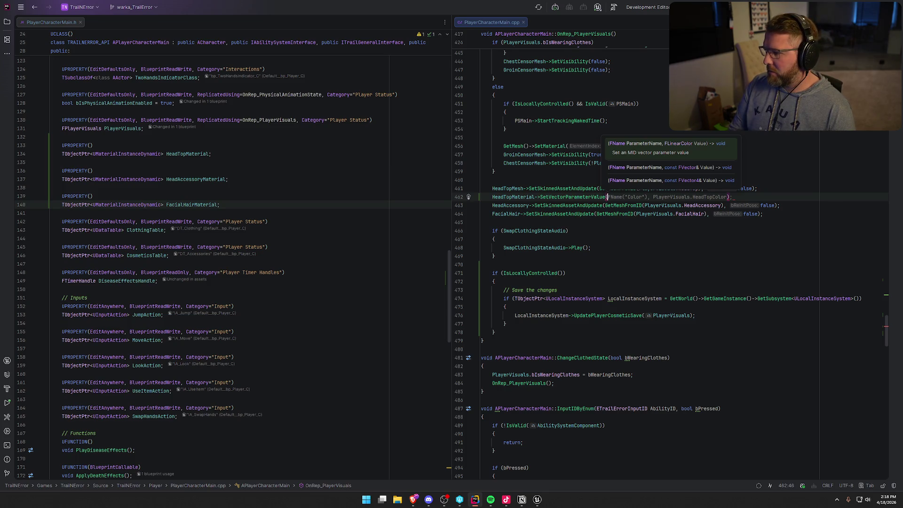
pyautogui.press('Tab')
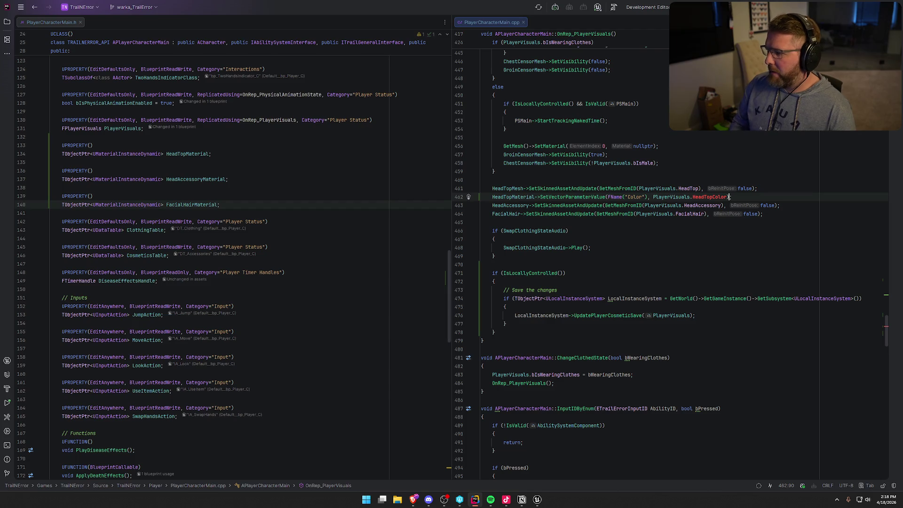
pyautogui.hotkey('ctrl', 'BackSpace')
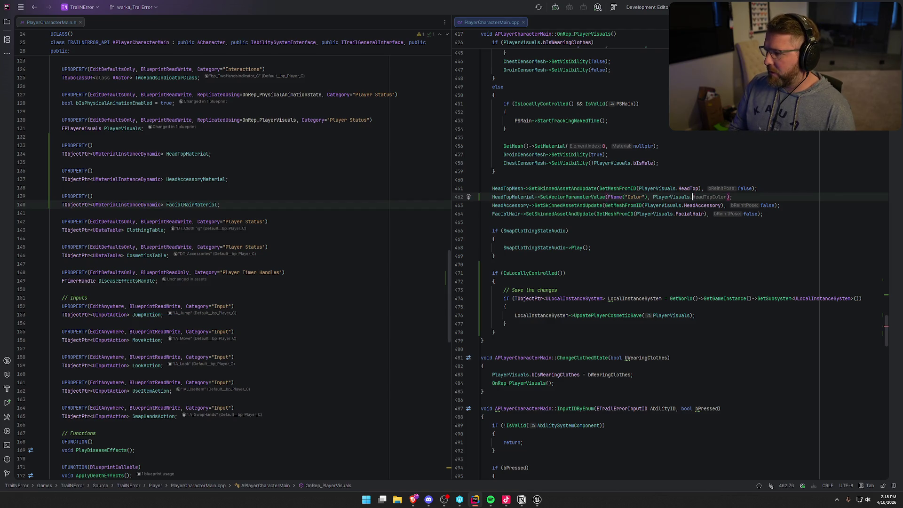
pyautogui.hotkey('ctrl', 'space')
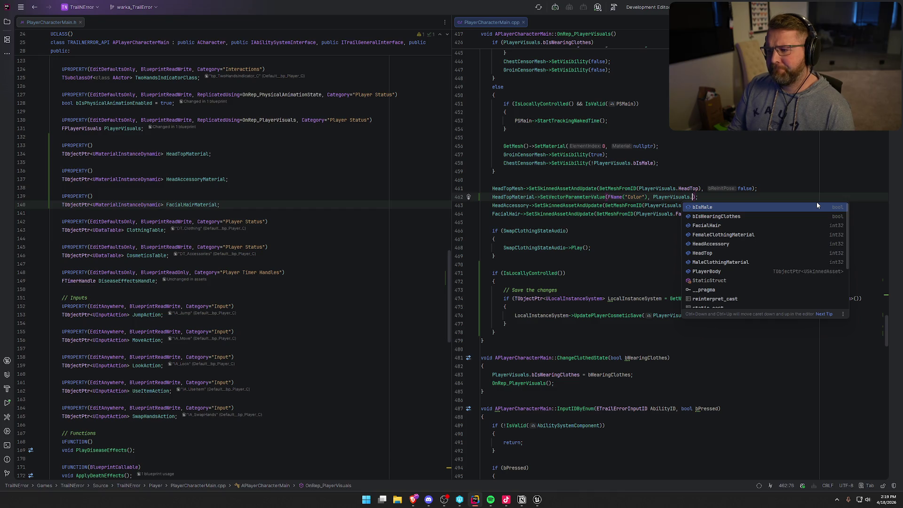
pyautogui.hotkey('alt', 'Tab')
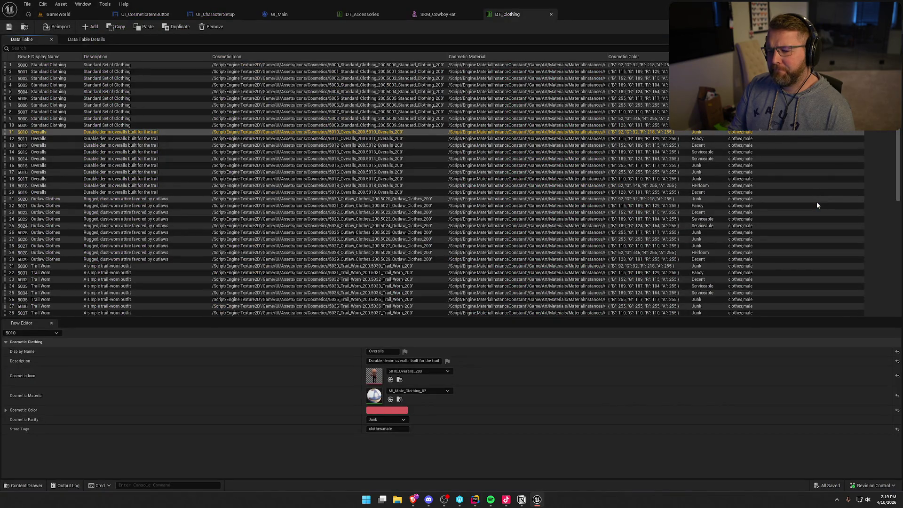
pyautogui.hotkey('alt', 'Tab')
pyautogui.write('Co')
pyautogui.press('BackSpace')
pyautogui.press('BackSpace')
pyautogui.press('BackSpace')
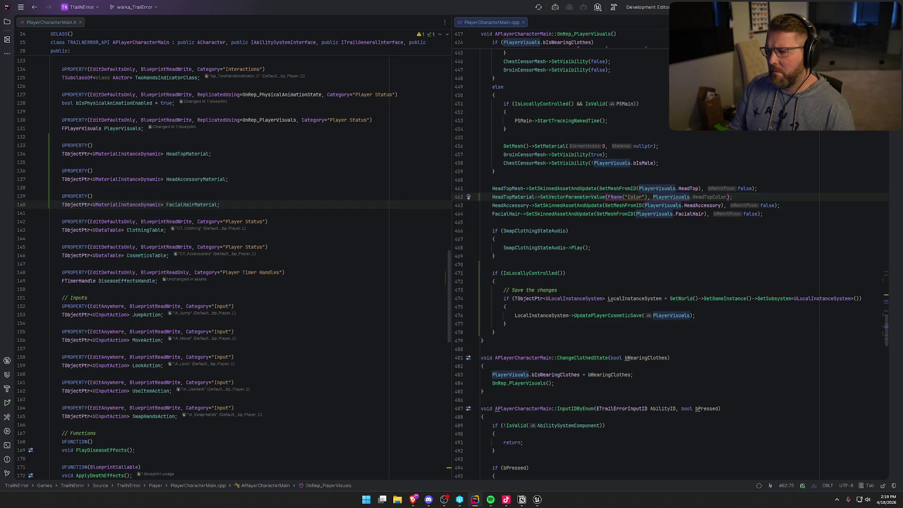
pyautogui.hotkey('alt', 'Tab')
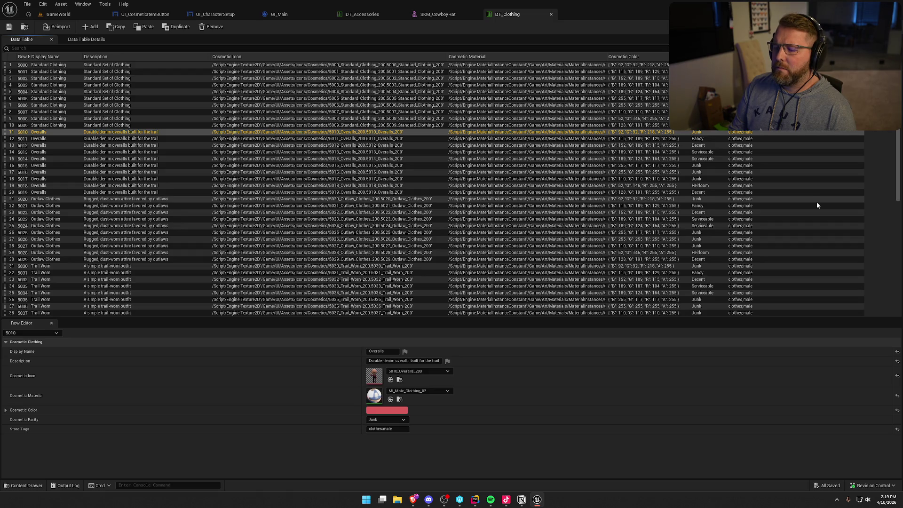
pyautogui.hotkey('alt', 'Tab')
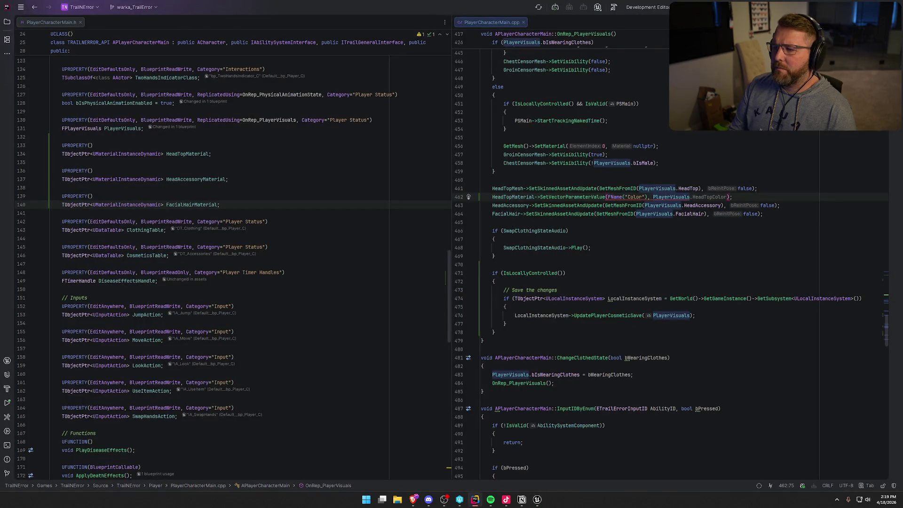